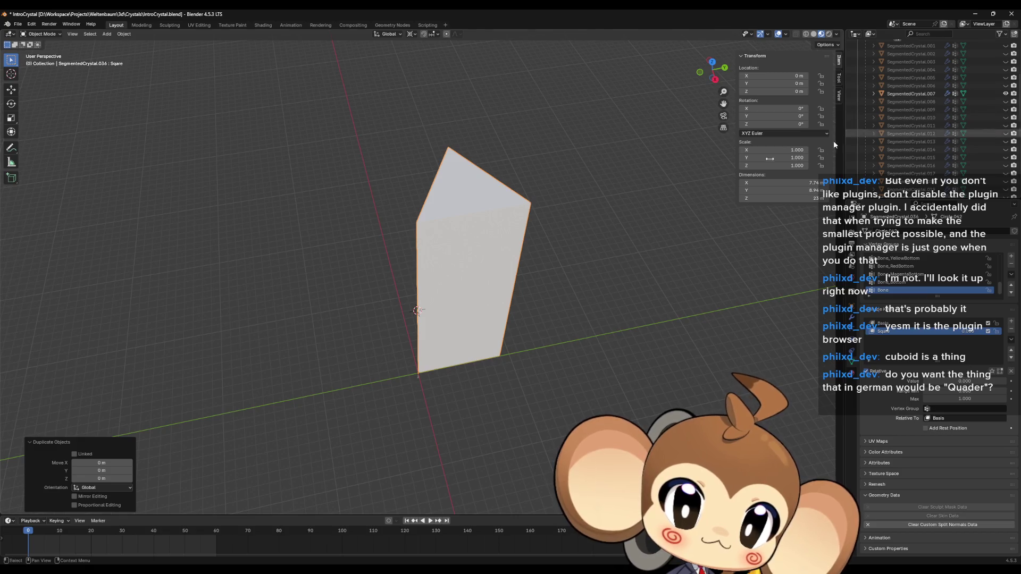
# Step: Select SegmentedCrystal.007 and set its Square shape key to 1 so it becomes a box
pyautogui.click(912, 94)
pyautogui.moveTo(506, 213); pyautogui.dragTo(925, 141, button='middle')
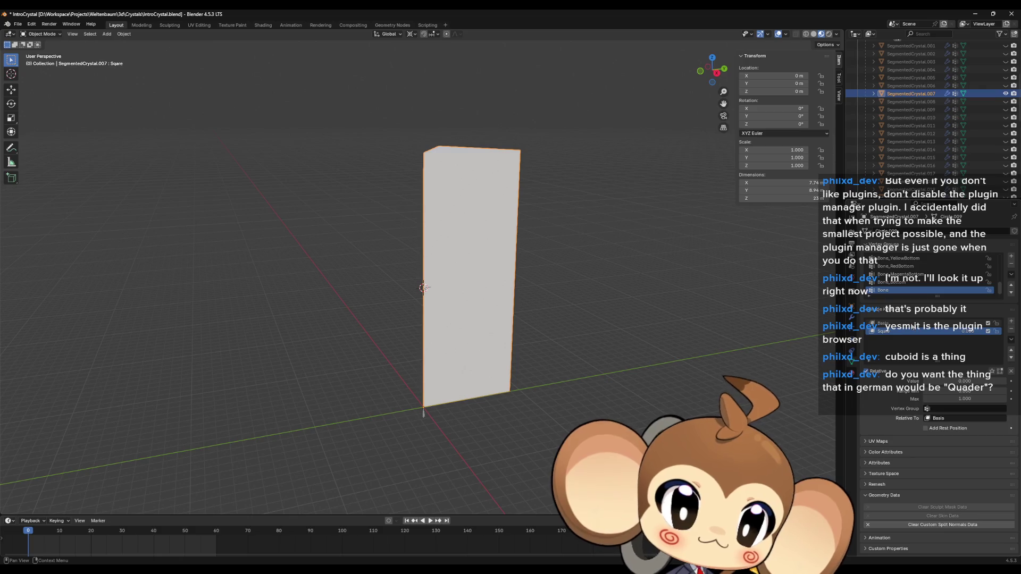
pyautogui.click(904, 324)
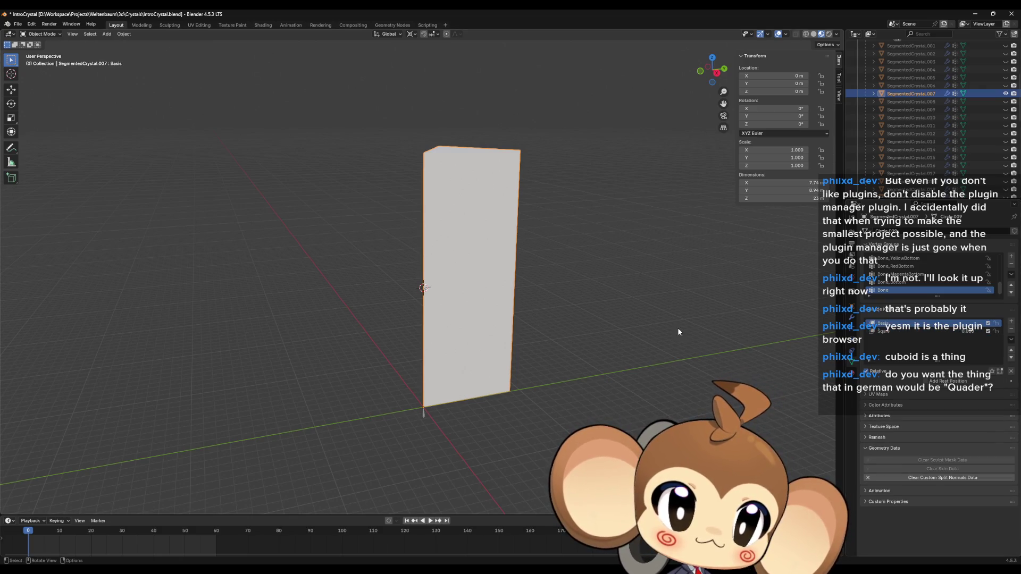
pyautogui.press('Tab')
pyautogui.click(899, 361)
pyautogui.click(899, 354)
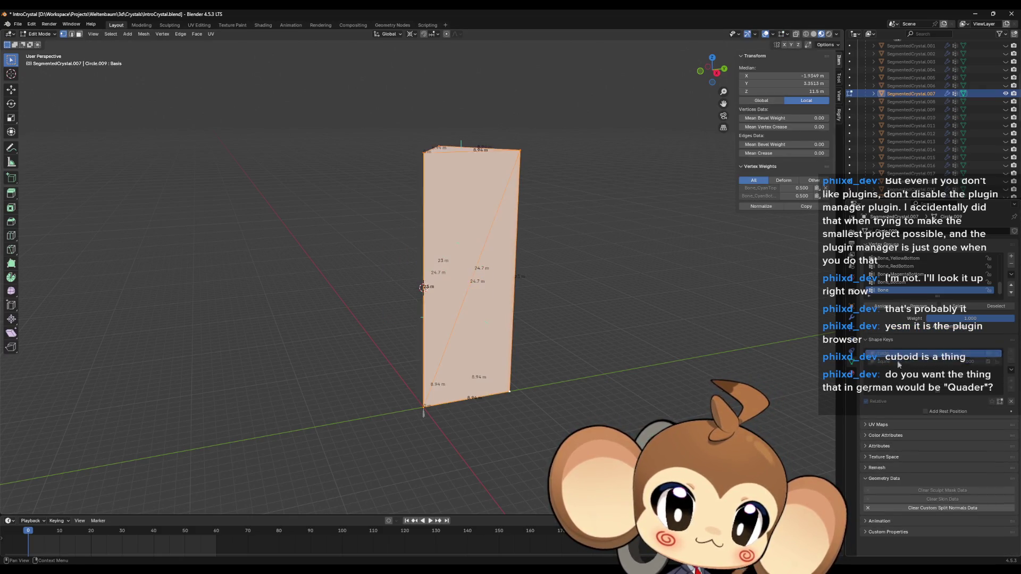
pyautogui.click(898, 363)
pyautogui.press('Tab')
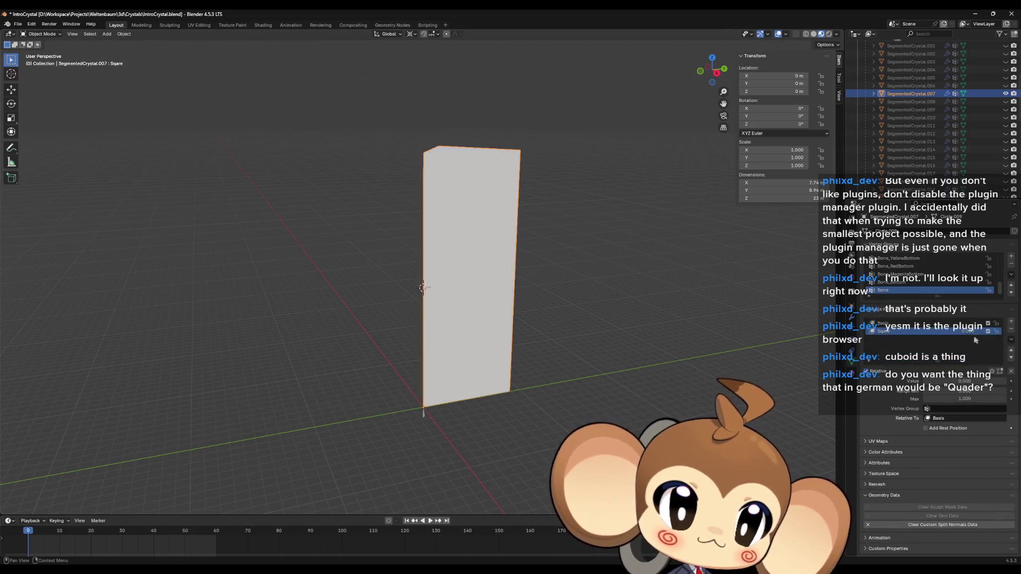
pyautogui.moveTo(976, 337); pyautogui.dragTo(1000, 336)
# Step: Snap the 3D cursor to a corner vertex of the box, then select SegmentedCrystal.036 for editing
pyautogui.moveTo(566, 295); pyautogui.dragTo(551, 312, button='middle')
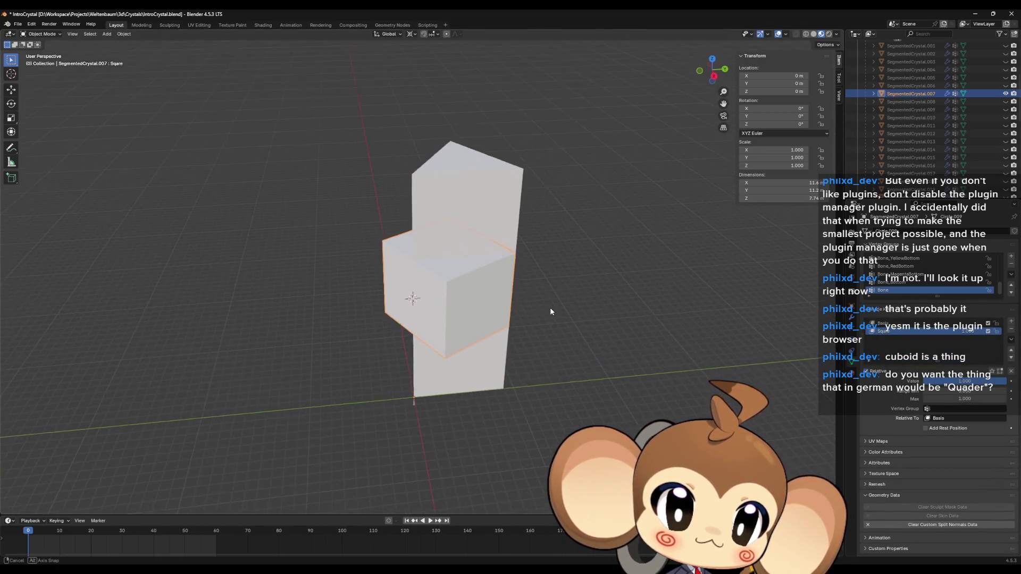
pyautogui.press('Tab')
pyautogui.click(447, 284)
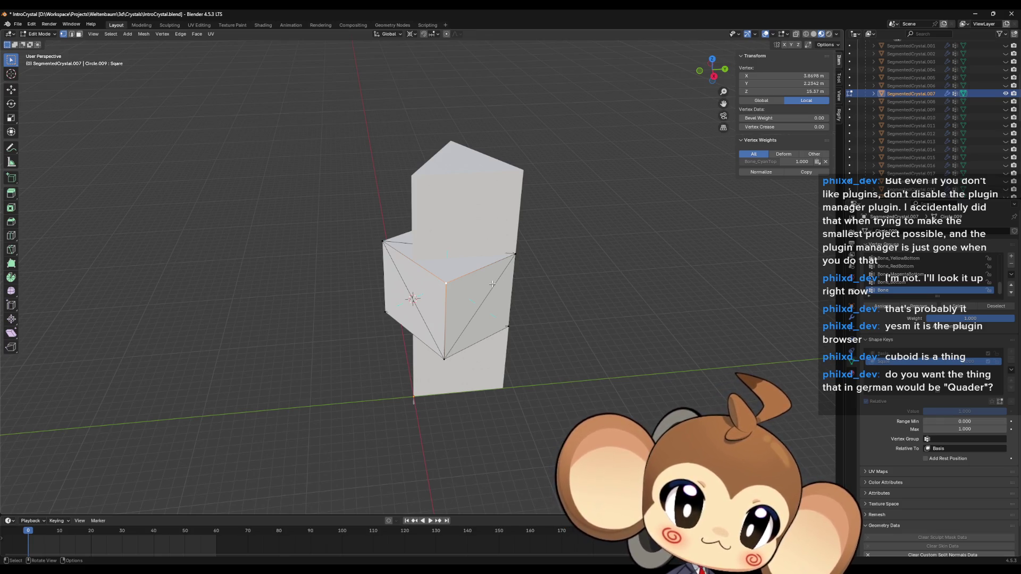
pyautogui.hotkey('shift', 's')
pyautogui.click(528, 328)
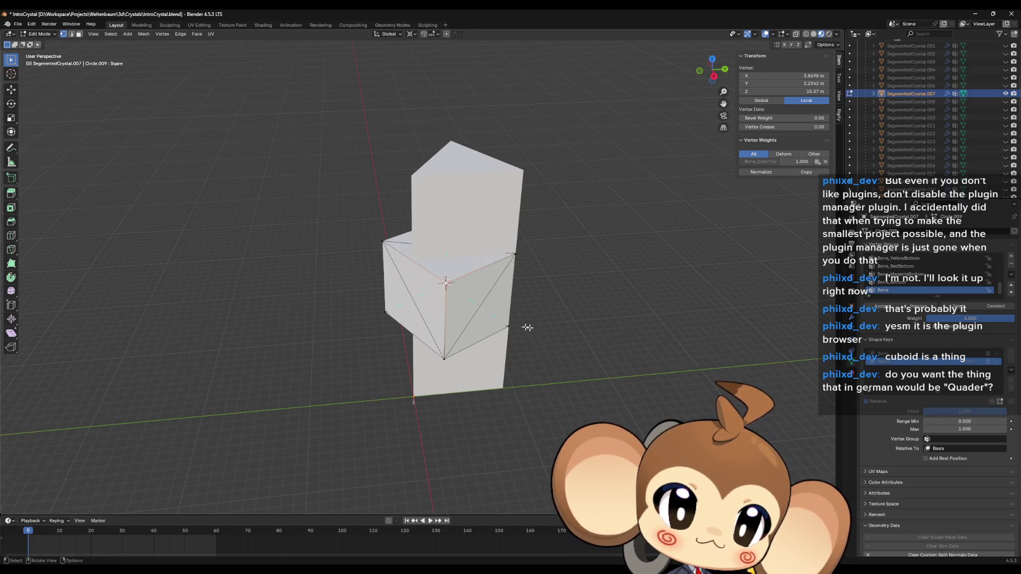
pyautogui.press('Tab')
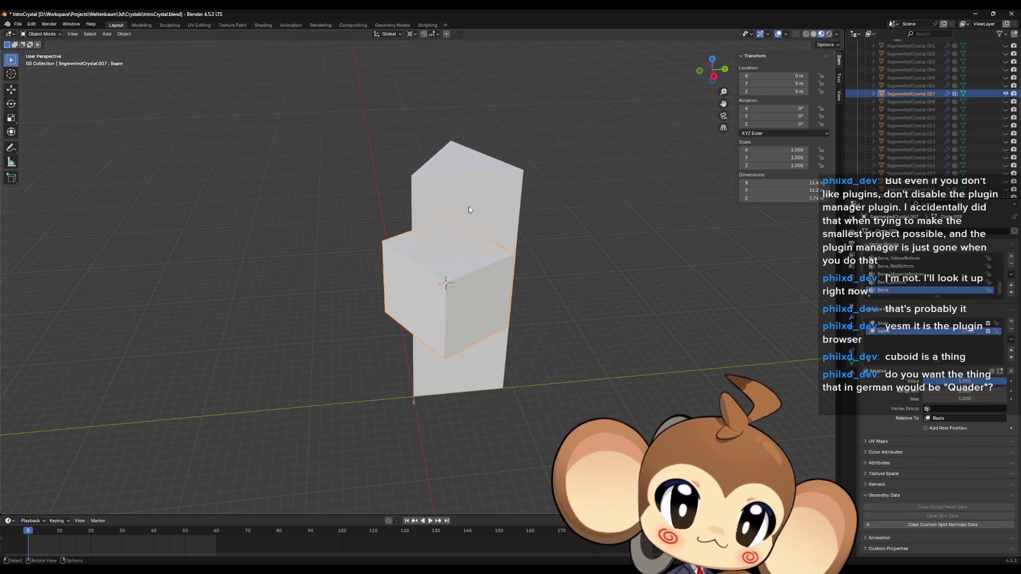
pyautogui.click(472, 209)
pyautogui.press('Tab')
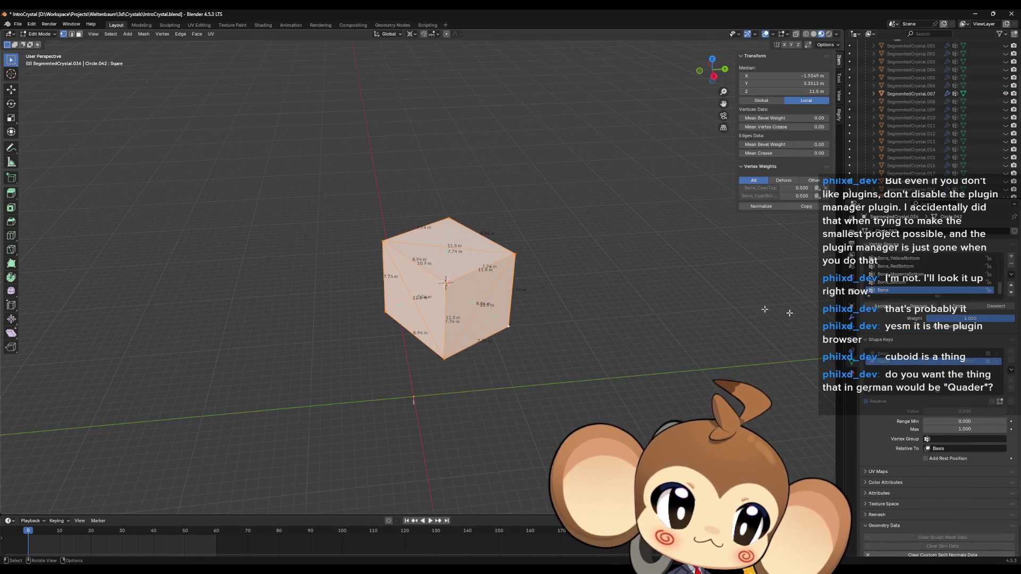
# Step: On the crystal's Basis shape key, collapse its top-left corner vertex onto the 3D cursor
pyautogui.click(904, 354)
pyautogui.click(423, 181)
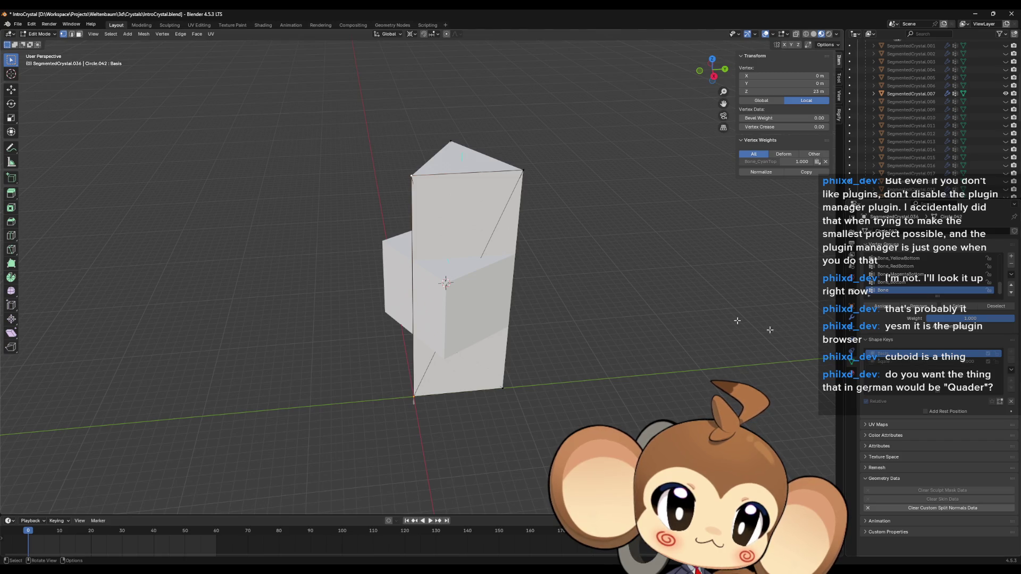
pyautogui.moveTo(450, 198)
pyautogui.mouseDown(button='middle')
pyautogui.moveTo(536, 296)
pyautogui.moveTo(526, 263)
pyautogui.moveTo(486, 241)
pyautogui.mouseUp(button='middle')
pyautogui.scroll(3, 494, 252)
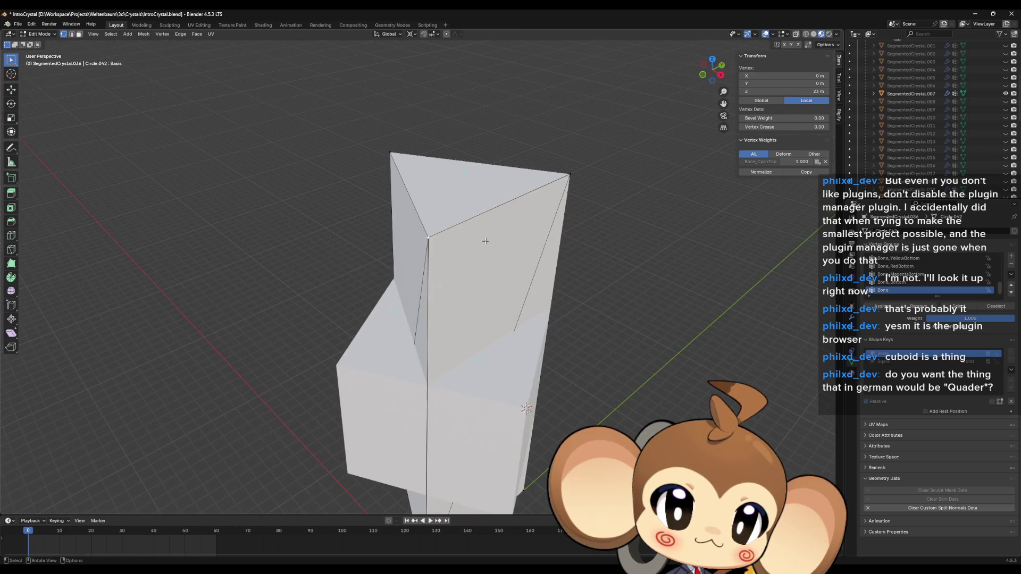
pyautogui.press('s')
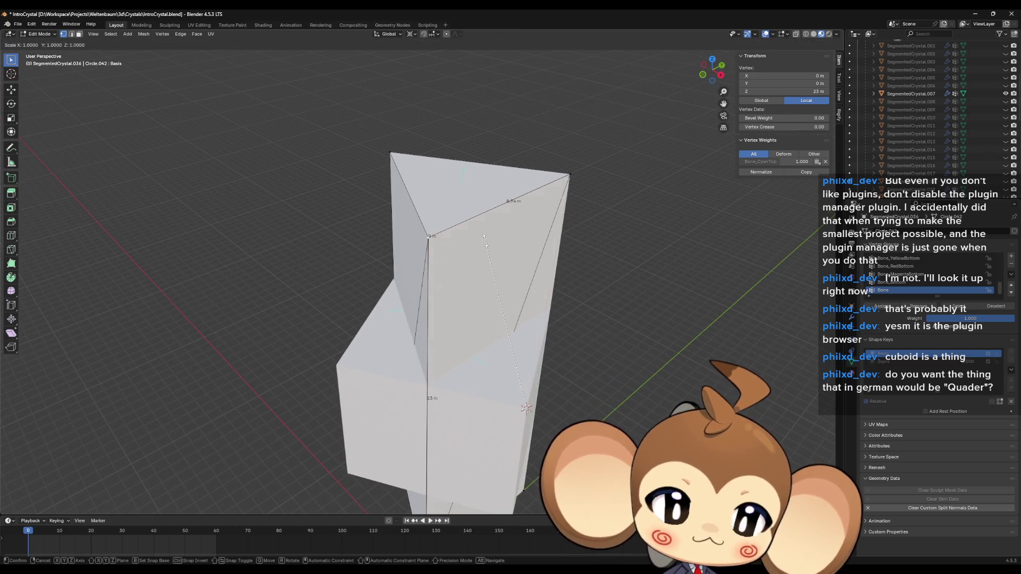
pyautogui.press('Return')
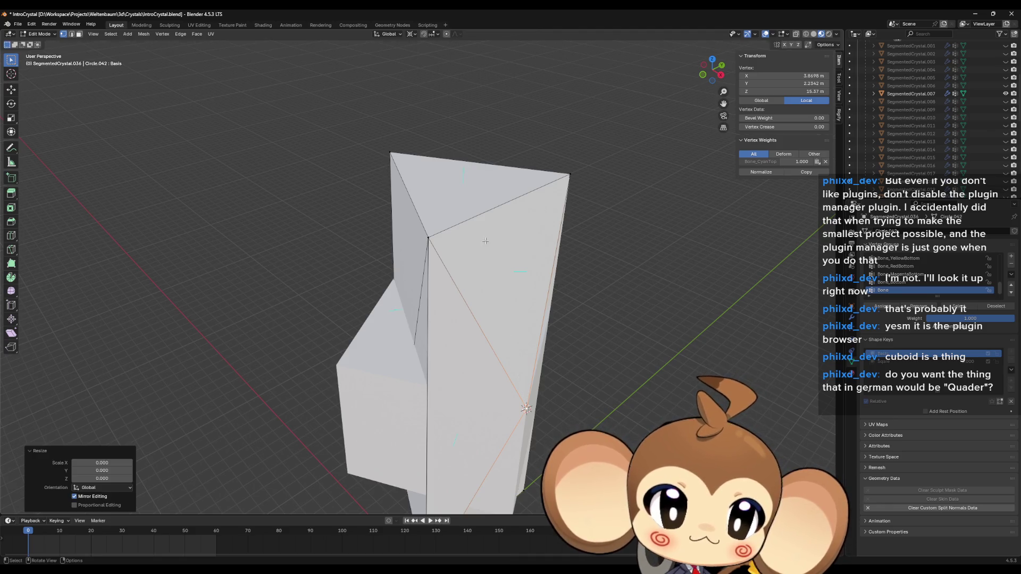
# Step: Snap the 3D cursor to another box vertex and collapse the next crystal vertex onto it with scale 0
pyautogui.press('Tab')
pyautogui.click(358, 382)
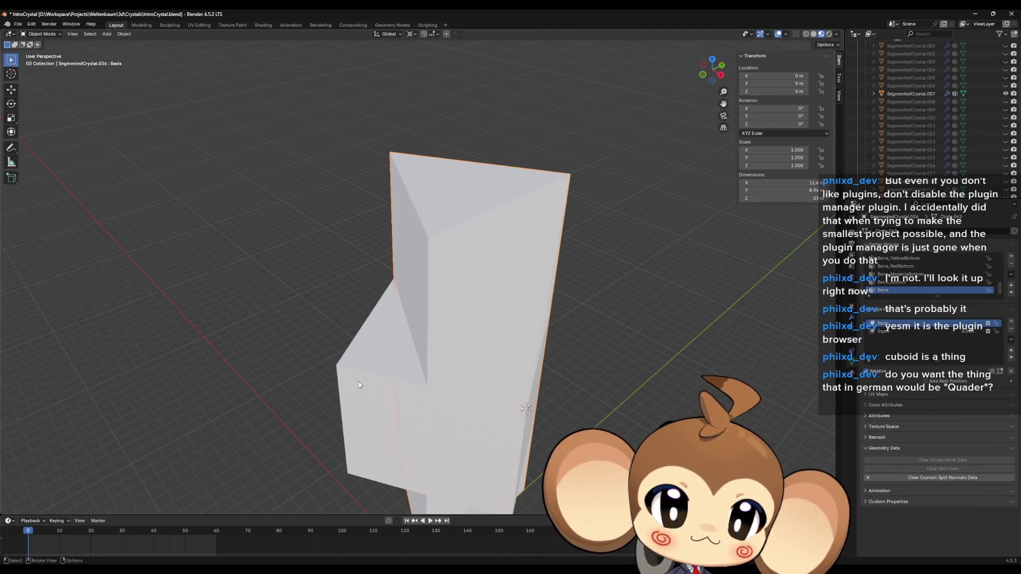
pyautogui.press('Tab')
pyautogui.press('Tab')
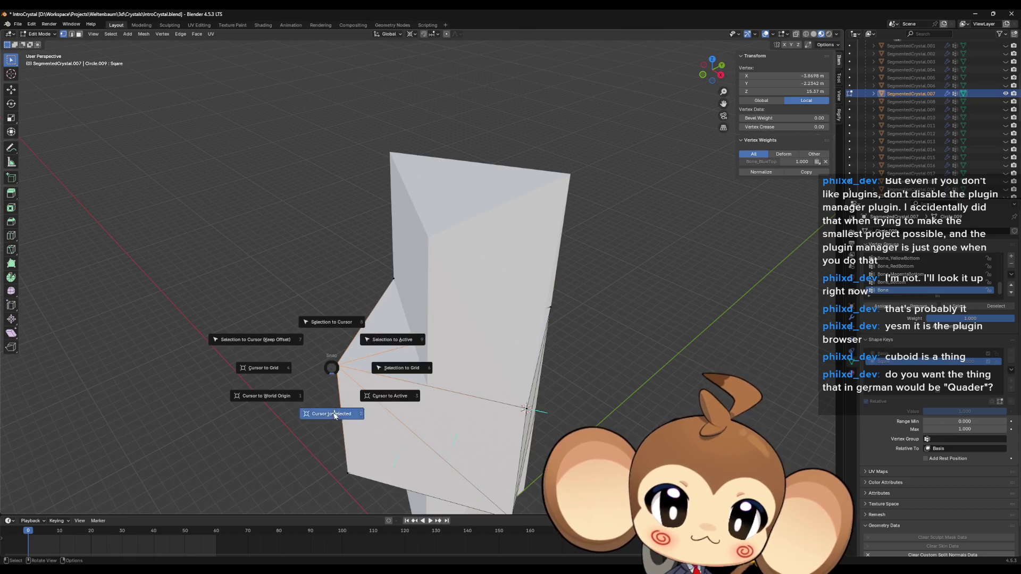
pyautogui.click(468, 270)
pyautogui.press('Tab')
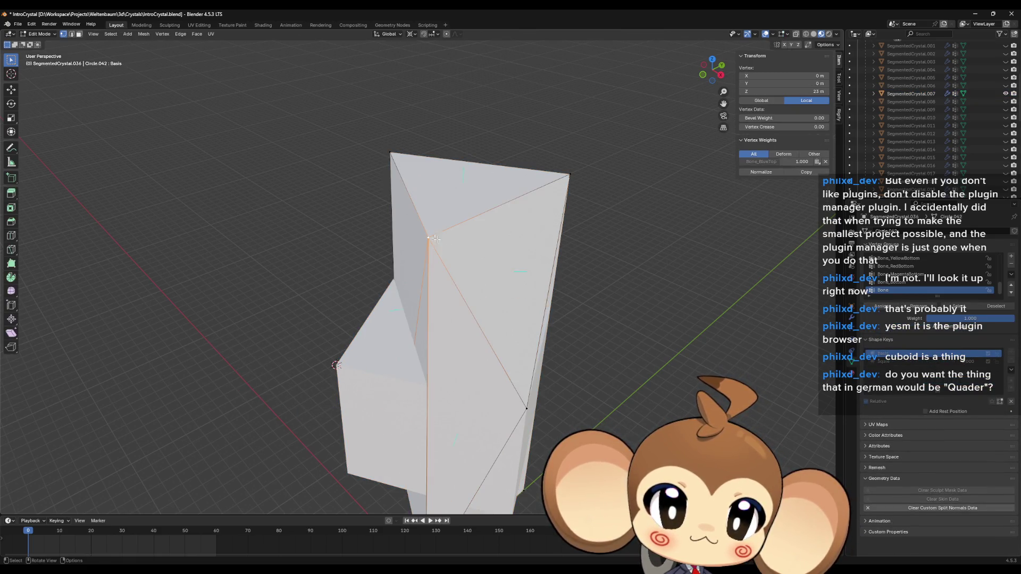
pyautogui.press('s')
pyautogui.press('0')
pyautogui.press('Return')
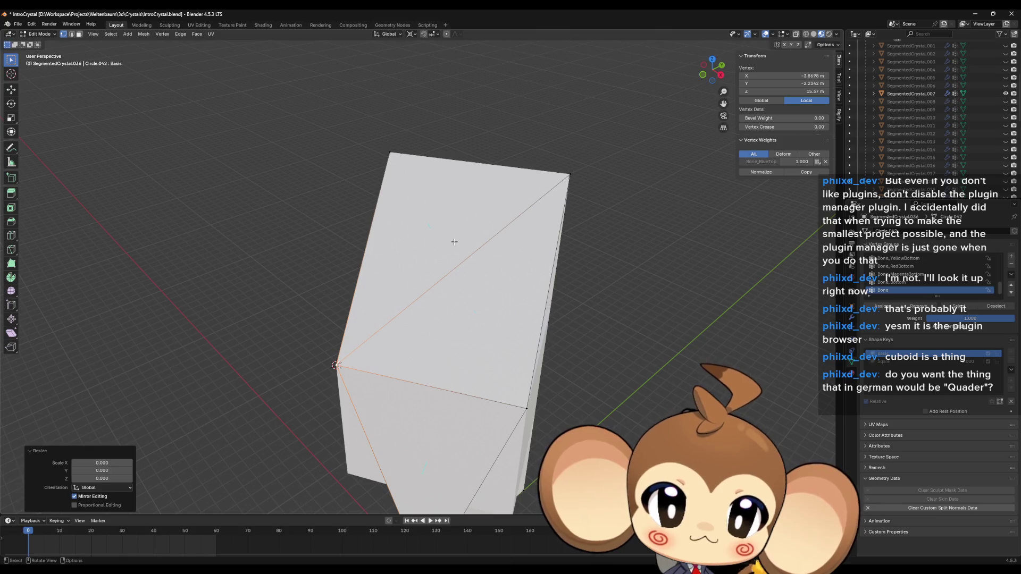
# Step: Snap the cursor to a lower box vertex and move the crystal's bottom vertex up to the box corner
pyautogui.scroll(-3, 439, 287)
pyautogui.moveTo(439, 287); pyautogui.dragTo(374, 322, button='middle')
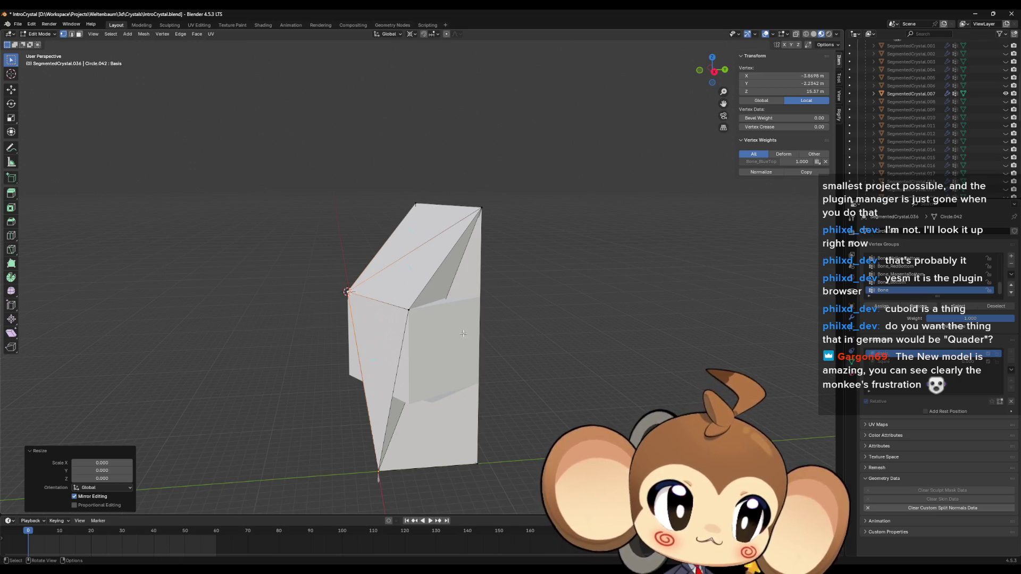
pyautogui.moveTo(535, 340)
pyautogui.mouseDown(button='middle')
pyautogui.moveTo(543, 360)
pyautogui.moveTo(524, 397)
pyautogui.moveTo(444, 357)
pyautogui.mouseUp(button='middle')
pyautogui.press('Tab')
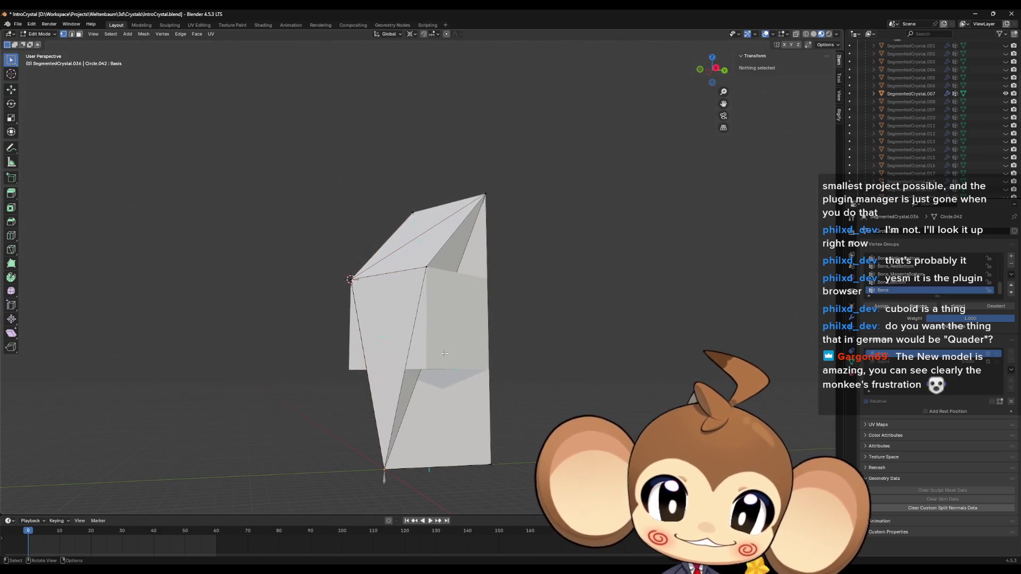
pyautogui.click(444, 357)
pyautogui.press('Tab')
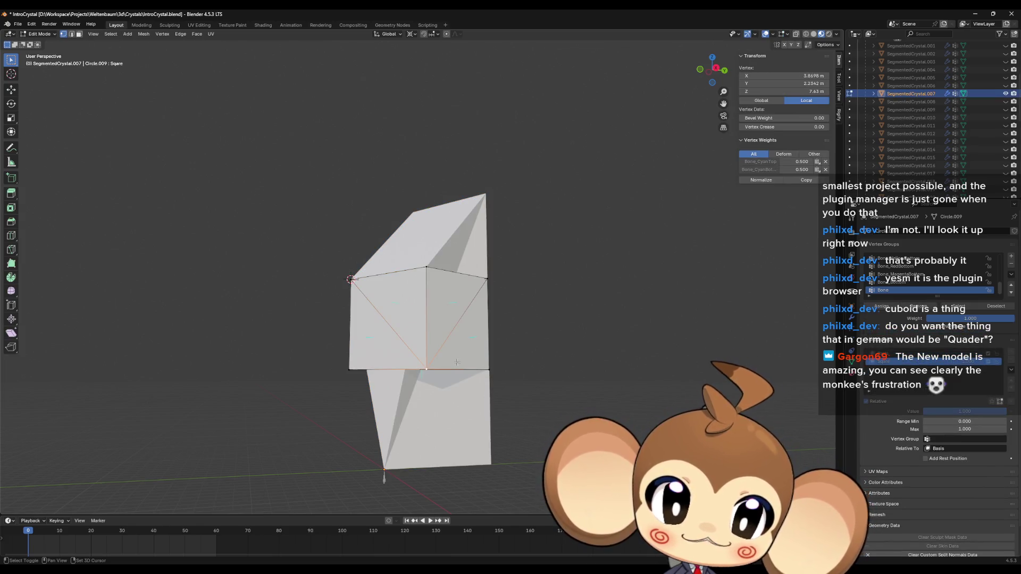
pyautogui.hotkey('shift', 's')
pyautogui.click(452, 403)
pyautogui.moveTo(453, 402)
pyautogui.mouseDown(button='middle')
pyautogui.moveTo(447, 448)
pyautogui.moveTo(455, 439)
pyautogui.mouseUp(button='middle')
pyautogui.click(444, 444)
pyautogui.press('g')
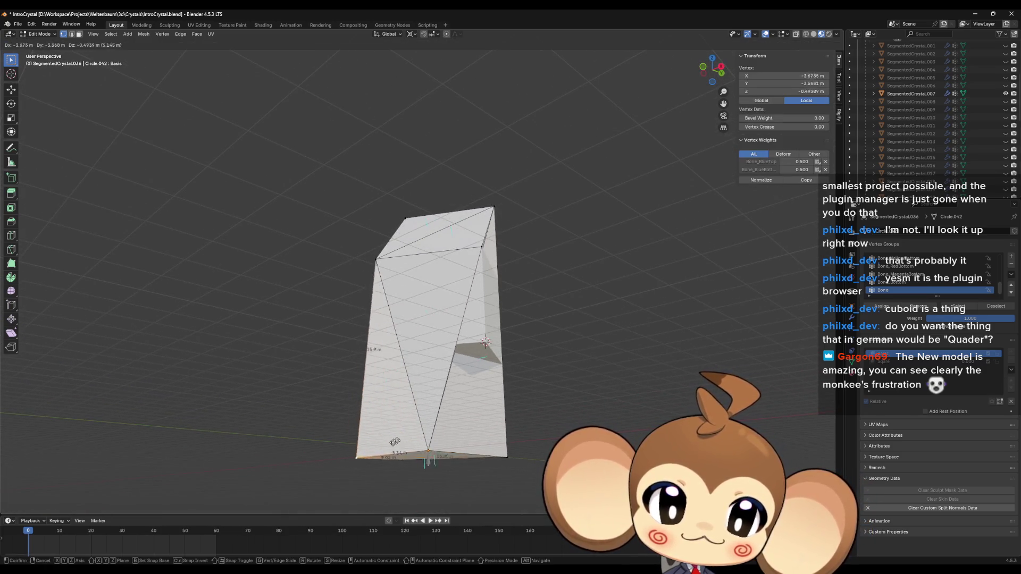
pyautogui.click(382, 345)
# Step: Snap the cursor to another box corner and collapse crystal vertices onto it, then undo the collapse
pyautogui.press('Tab')
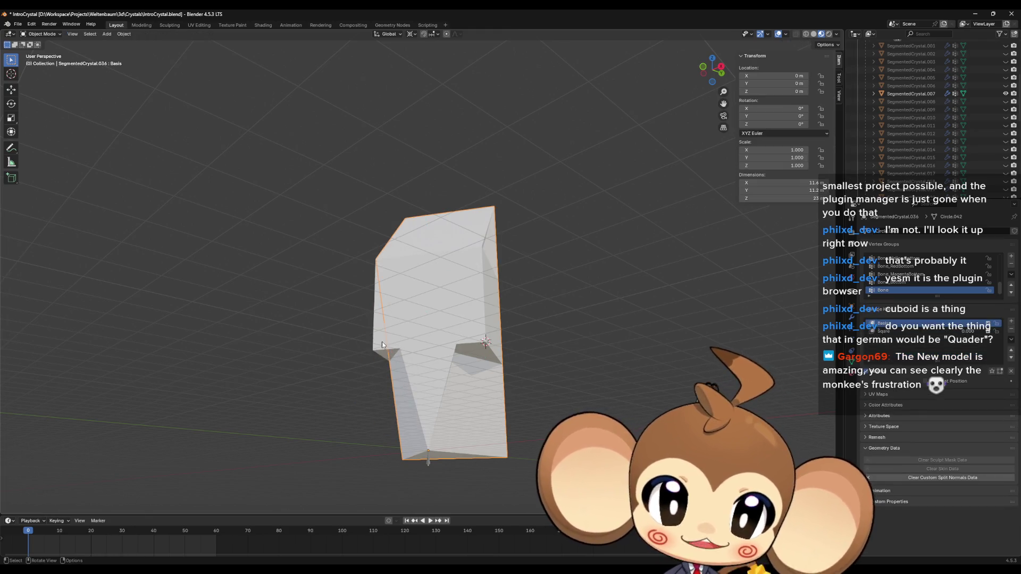
pyautogui.click(382, 344)
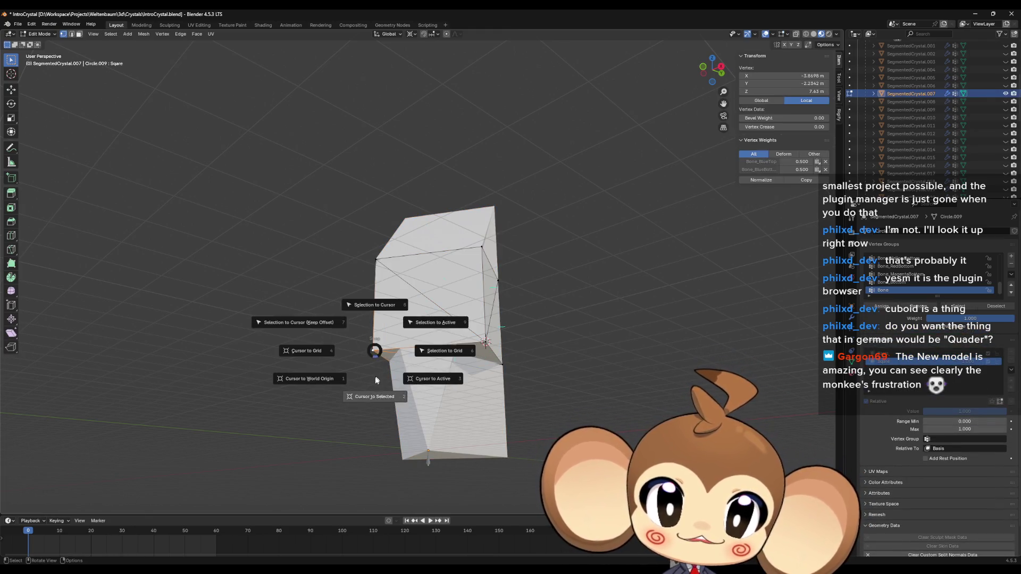
pyautogui.click(435, 454)
pyautogui.press('Tab')
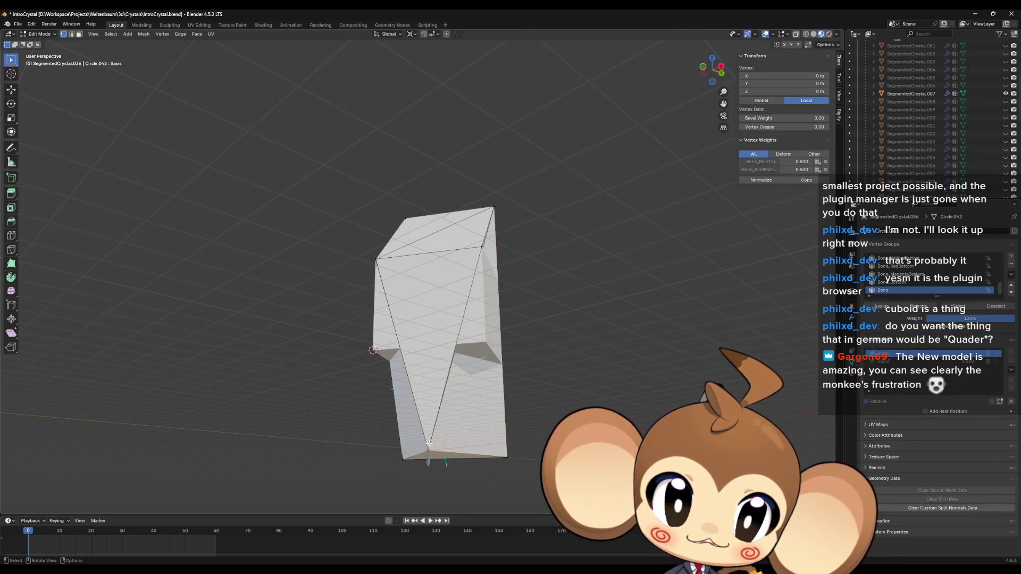
pyautogui.press('s')
pyautogui.press('0')
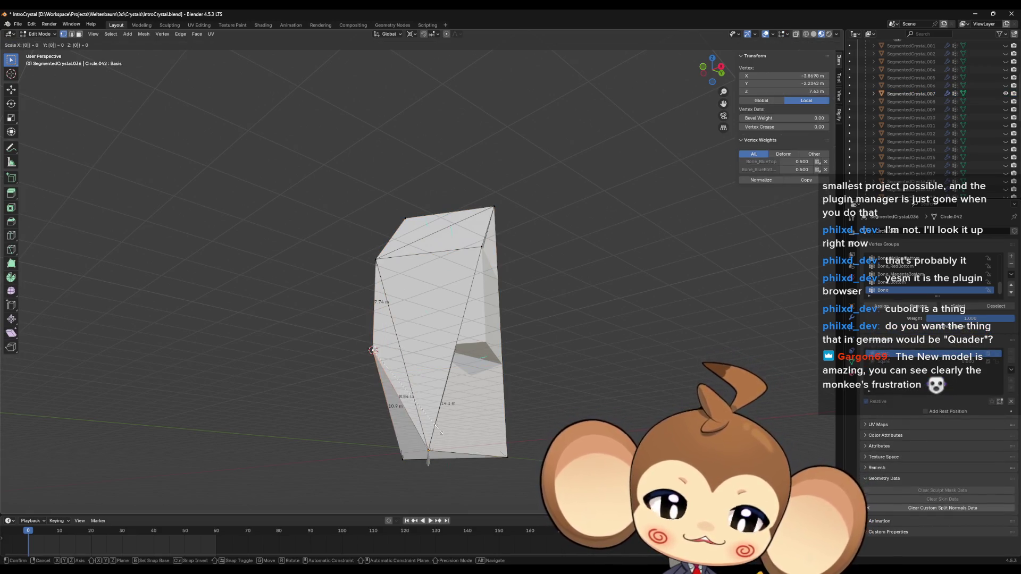
pyautogui.press('Return')
pyautogui.hotkey('ctrl', 'z')
pyautogui.hotkey('ctrl', 'z')
pyautogui.hotkey('ctrl', 'z')
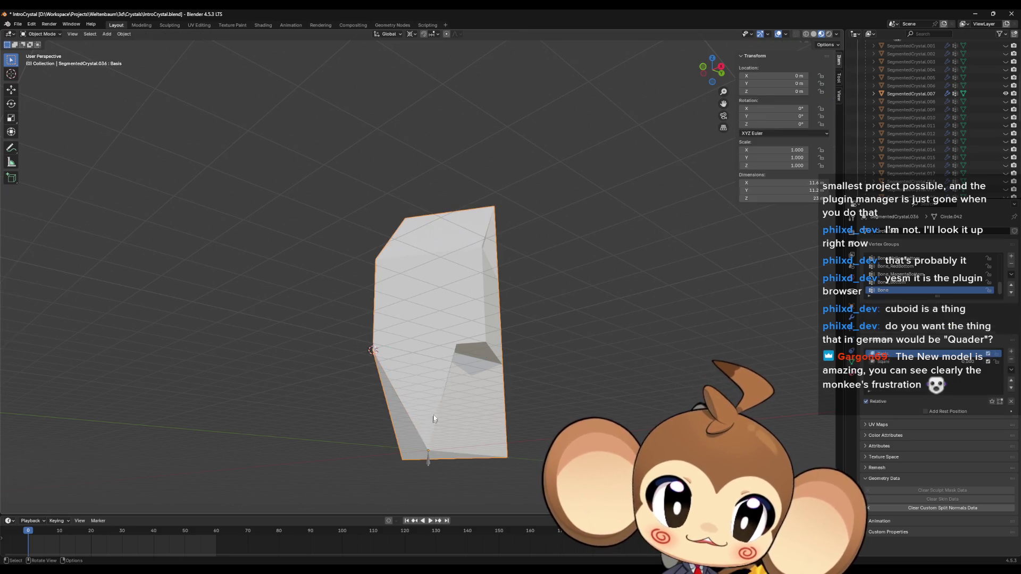
# Step: Re-snap the 3D cursor to a box vertex and collapse the selected crystal vertex onto it with scale 0
pyautogui.hotkey('shift', 's')
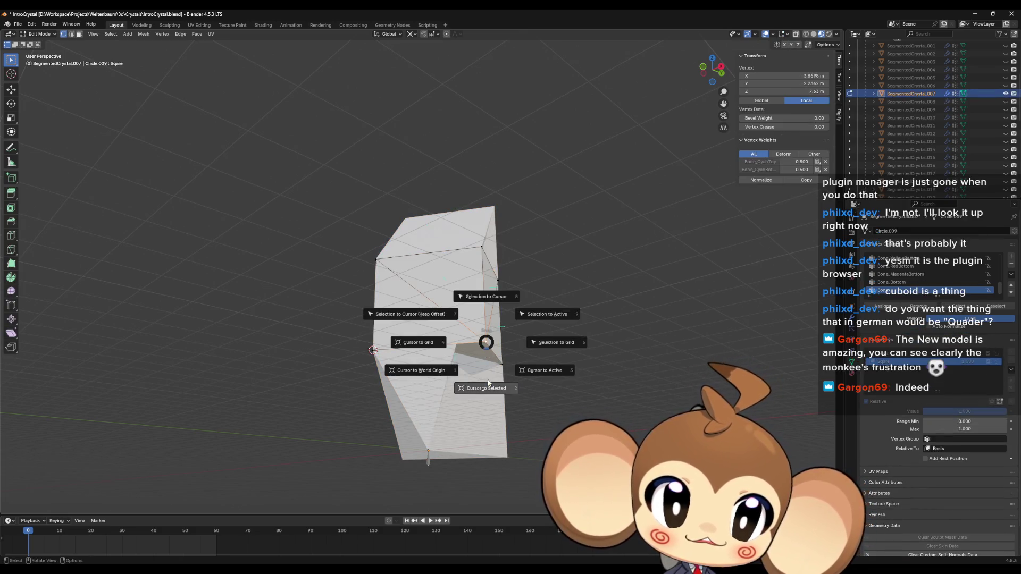
pyautogui.click(481, 388)
pyautogui.click(457, 433)
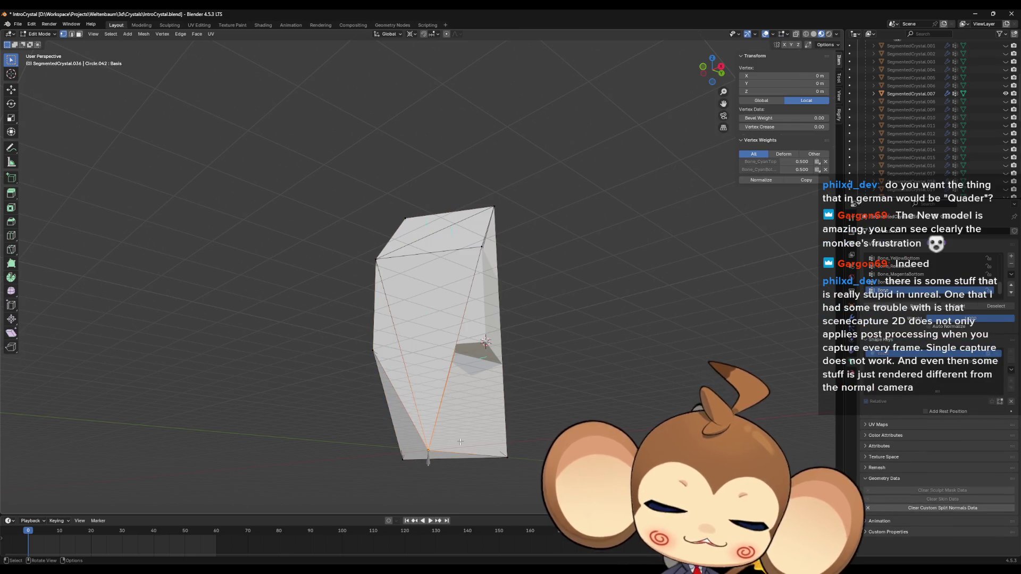
pyautogui.press('s')
pyautogui.press('0')
pyautogui.press('Return')
pyautogui.moveTo(460, 442)
pyautogui.mouseDown(button='middle')
pyautogui.moveTo(431, 450)
pyautogui.moveTo(479, 389)
pyautogui.moveTo(365, 347)
pyautogui.mouseUp(button='middle')
# Step: Switch to editing SegmentedCrystal.036 and place the 3D cursor at the crystal's centre
pyautogui.press('Tab')
pyautogui.click(364, 348)
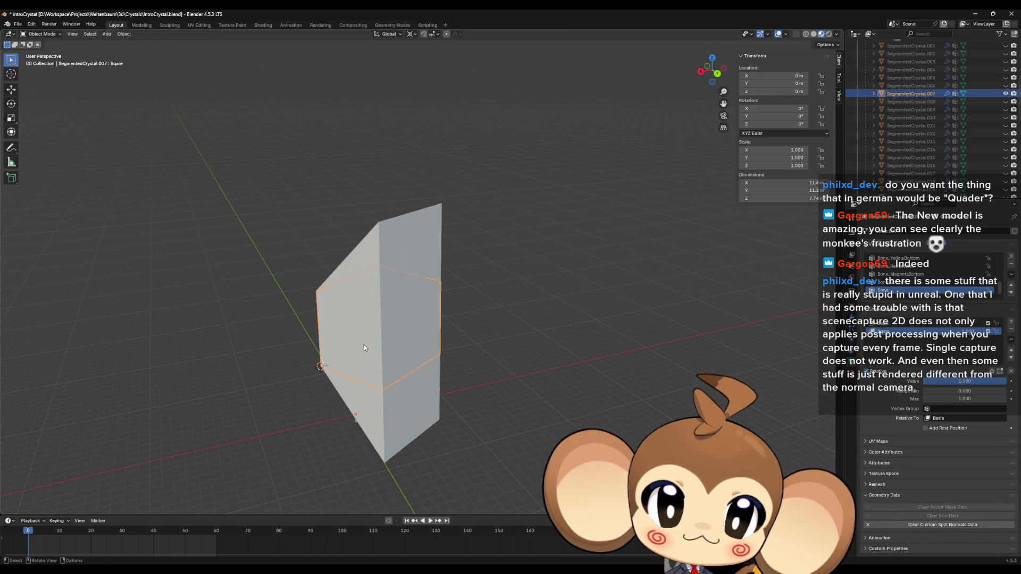
pyautogui.press('Tab')
pyautogui.hotkey('ctrl', 'Tab')
pyautogui.click(384, 438)
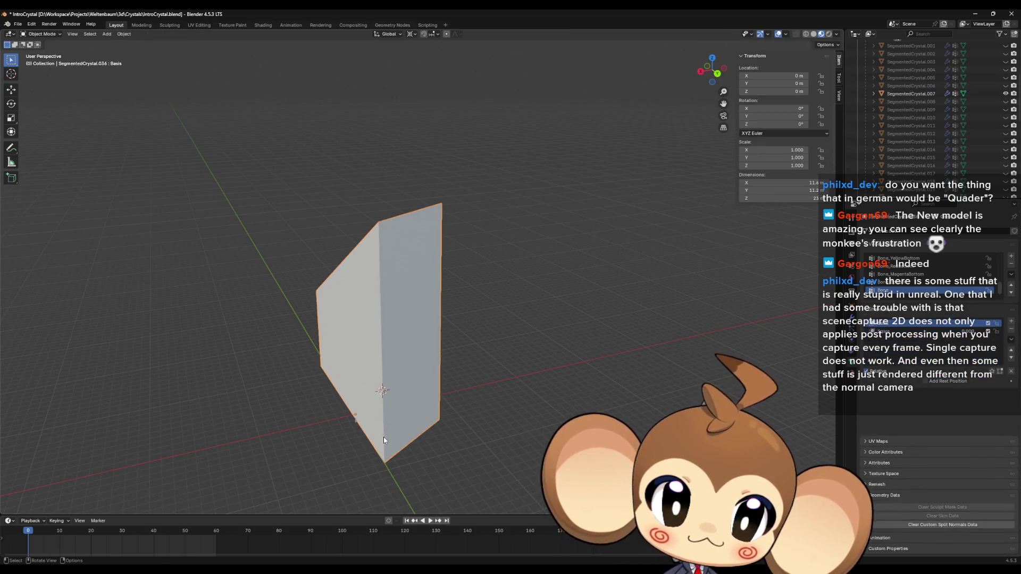
pyautogui.press('Tab')
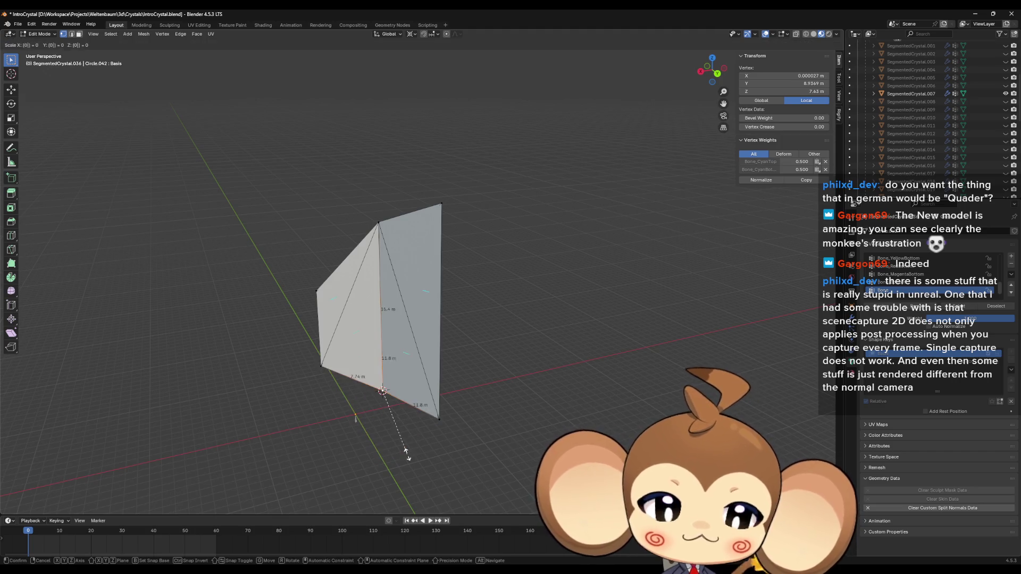
pyautogui.press('Tab')
pyautogui.click(399, 372)
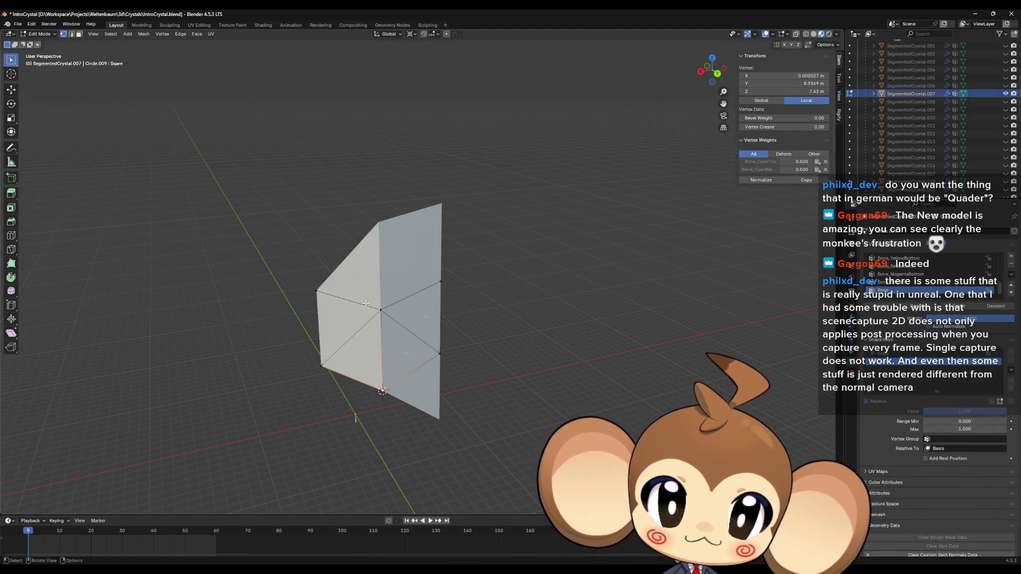
pyautogui.hotkey('shift', 's')
pyautogui.click(387, 272)
# Step: Collapse the segment's upper-left vertex onto the 3D cursor with scale 0
pyautogui.press('Tab')
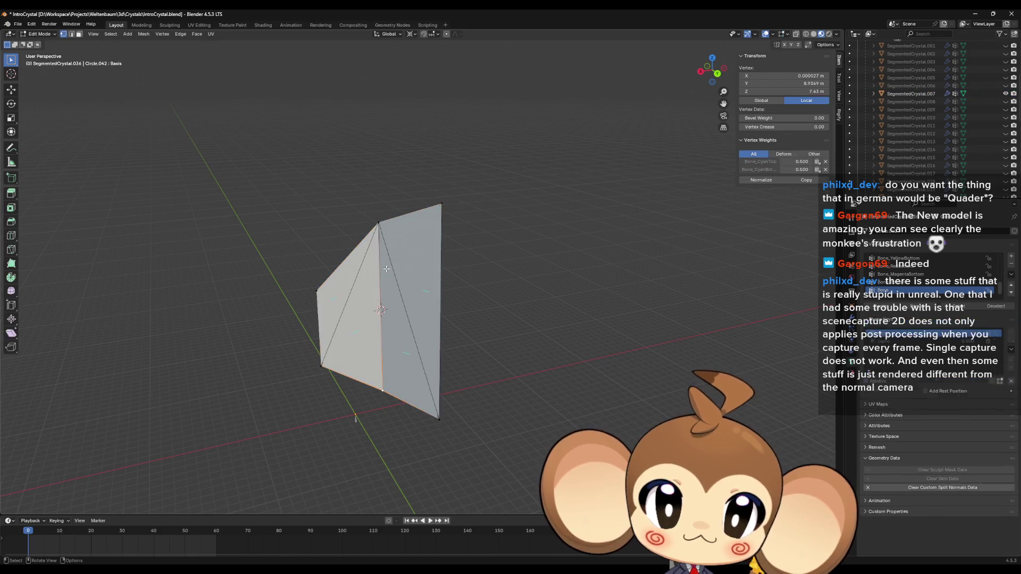
pyautogui.click(379, 224)
pyautogui.press('s')
pyautogui.press('0')
pyautogui.press('Return')
pyautogui.click(378, 232)
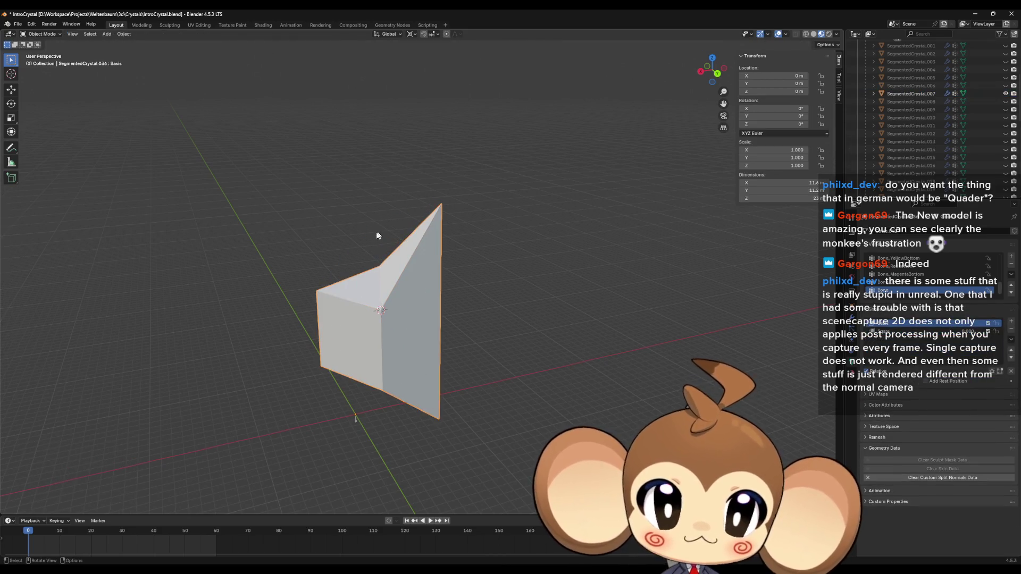
# Step: Snap the cursor to a reference vertex and snap the bottom vertex up onto it
pyautogui.click(432, 346)
pyautogui.hotkey('shift', 's')
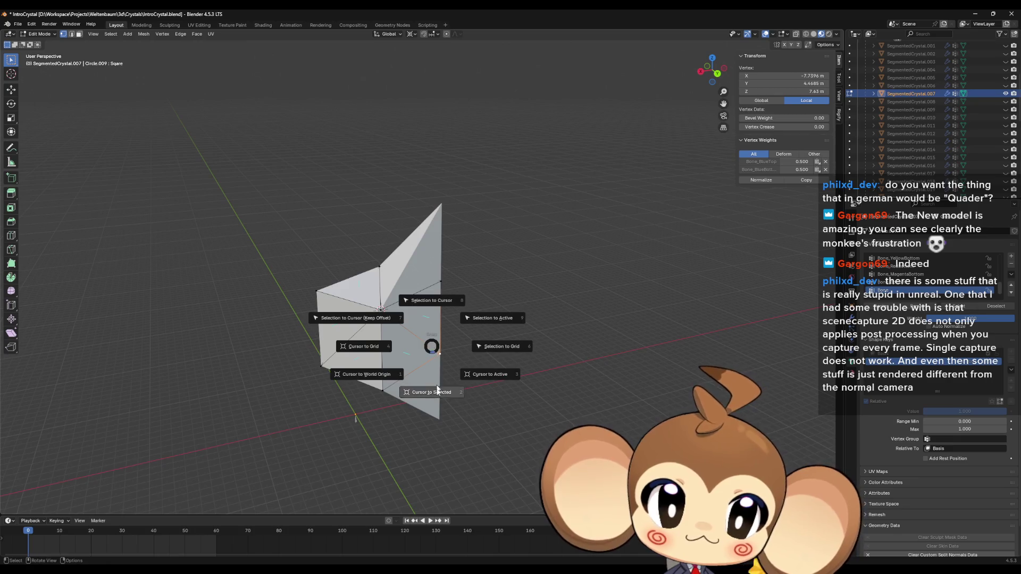
pyautogui.click(425, 410)
pyautogui.click(439, 411)
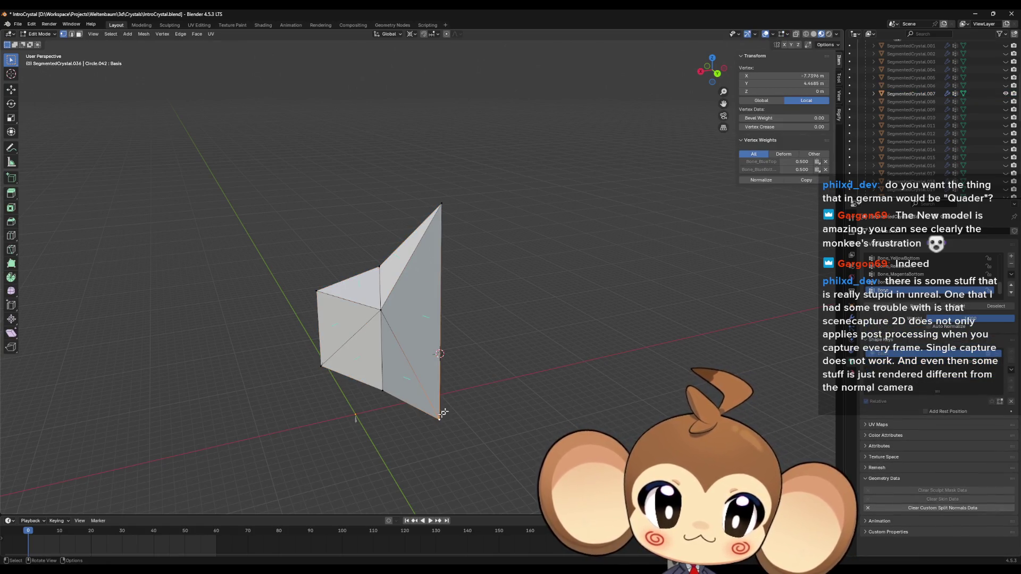
pyautogui.hotkey('shift', 's')
pyautogui.click(439, 342)
# Step: Snap the cursor to another reference vertex and collapse the top vertex onto it, forming a cube
pyautogui.press('Tab')
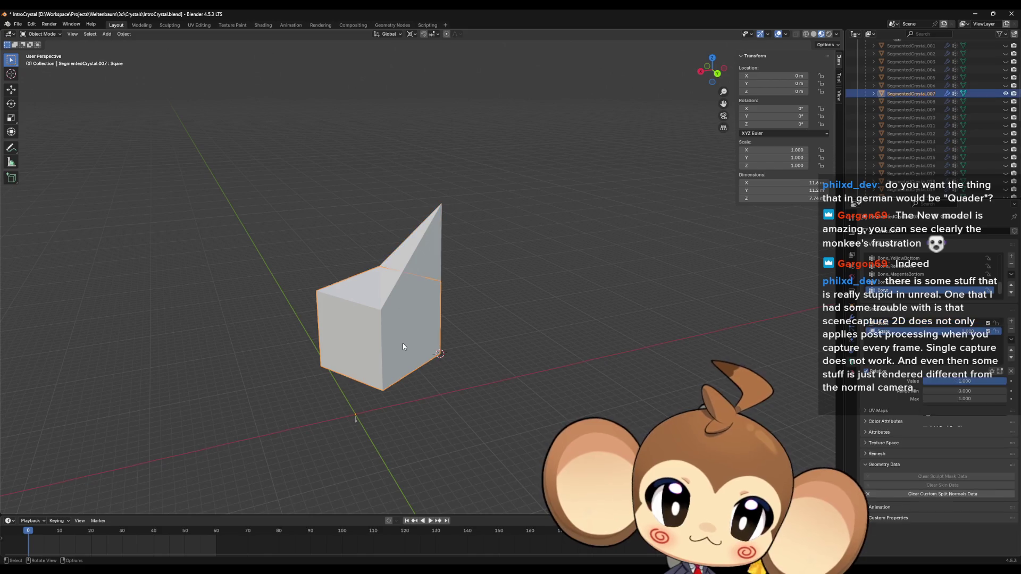
pyautogui.press('Tab')
pyautogui.click(441, 292)
pyautogui.hotkey('shift', 's')
pyautogui.click(445, 322)
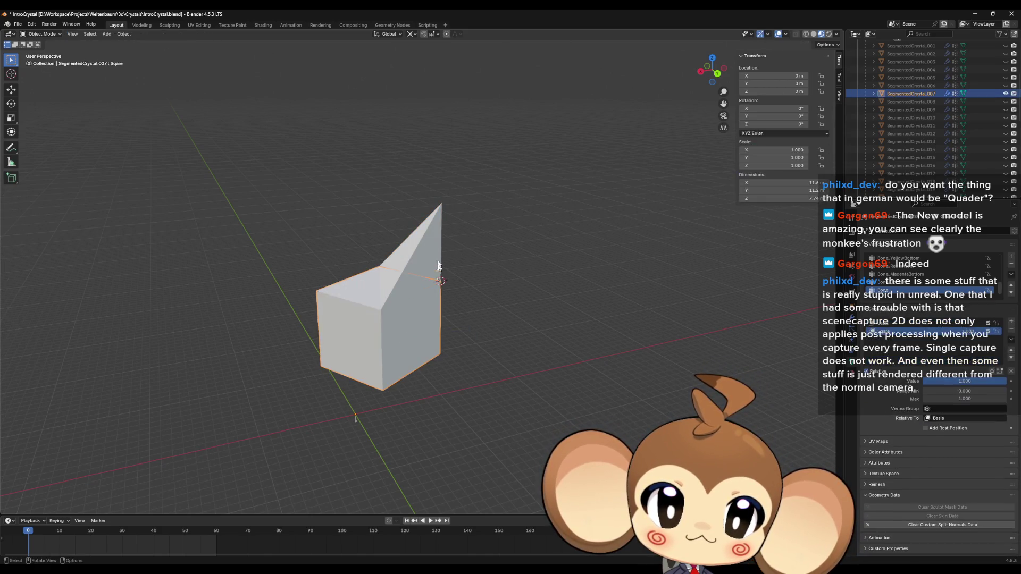
pyautogui.click(441, 205)
pyautogui.press('s')
pyautogui.press('0')
pyautogui.press('Return')
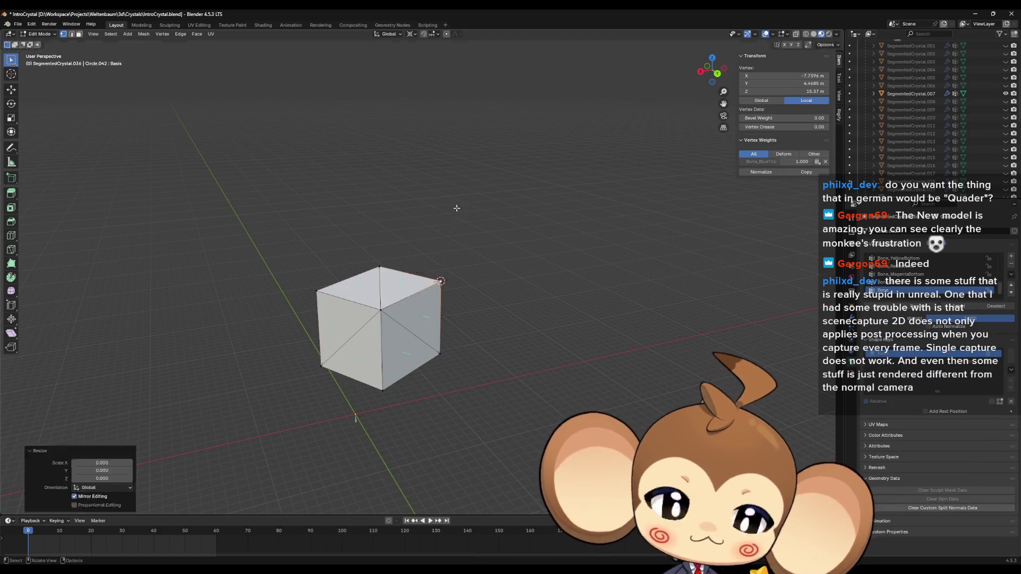
# Step: Preview the Sqare shape key, return to Basis, and select SegmentedCrystal.007 for editing
pyautogui.moveTo(479, 234)
pyautogui.mouseDown(button='middle')
pyautogui.moveTo(534, 287)
pyautogui.moveTo(545, 275)
pyautogui.mouseUp(button='middle')
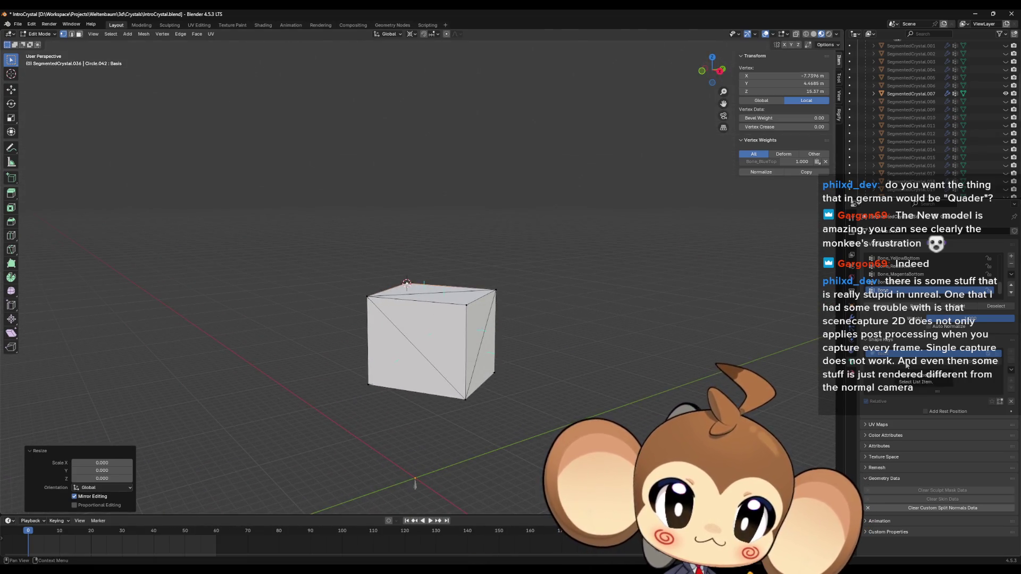
pyautogui.click(907, 363)
pyautogui.moveTo(670, 367); pyautogui.dragTo(622, 351, button='middle')
pyautogui.press('Tab')
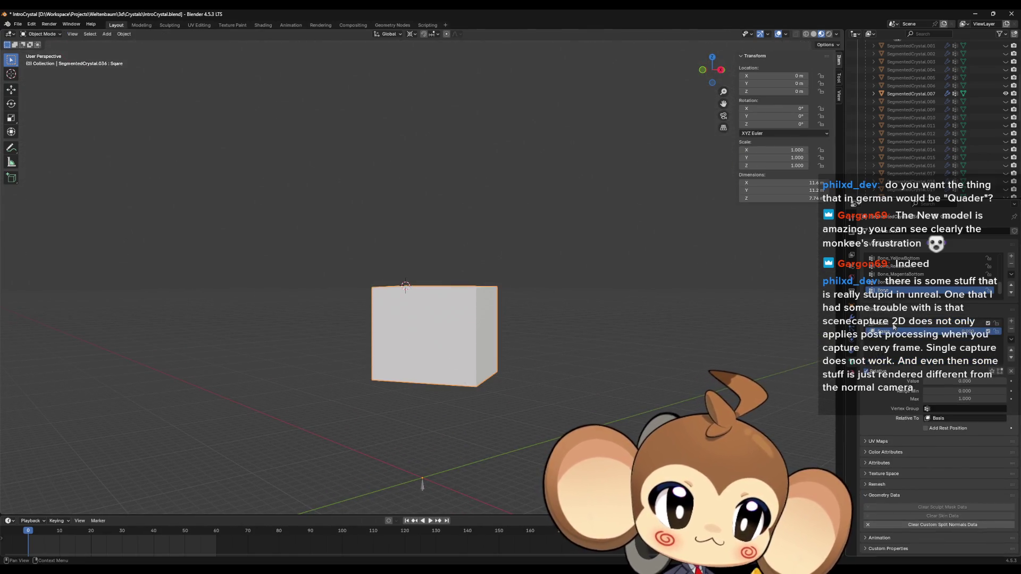
pyautogui.click(894, 324)
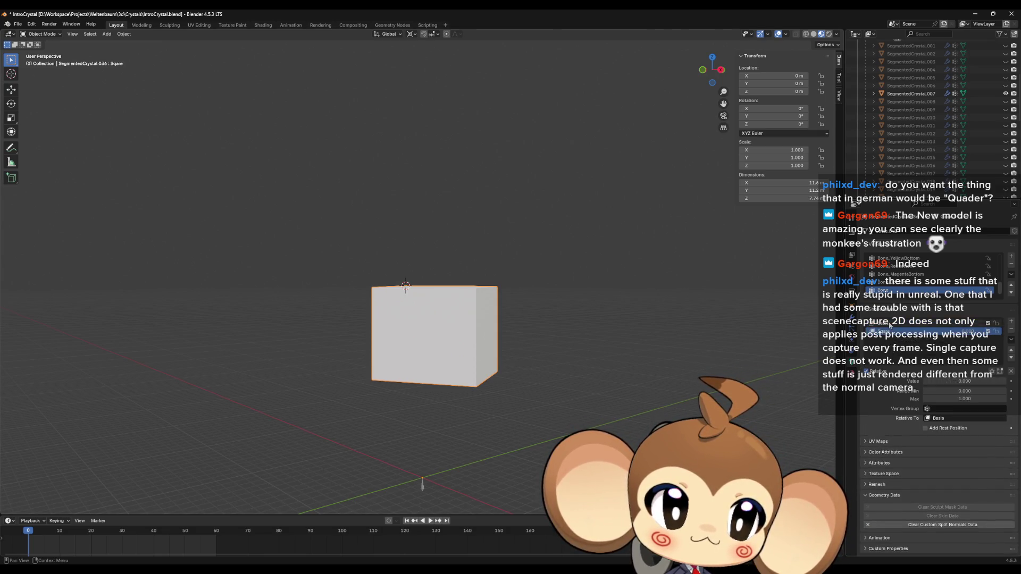
pyautogui.moveTo(537, 341); pyautogui.dragTo(610, 308, button='middle')
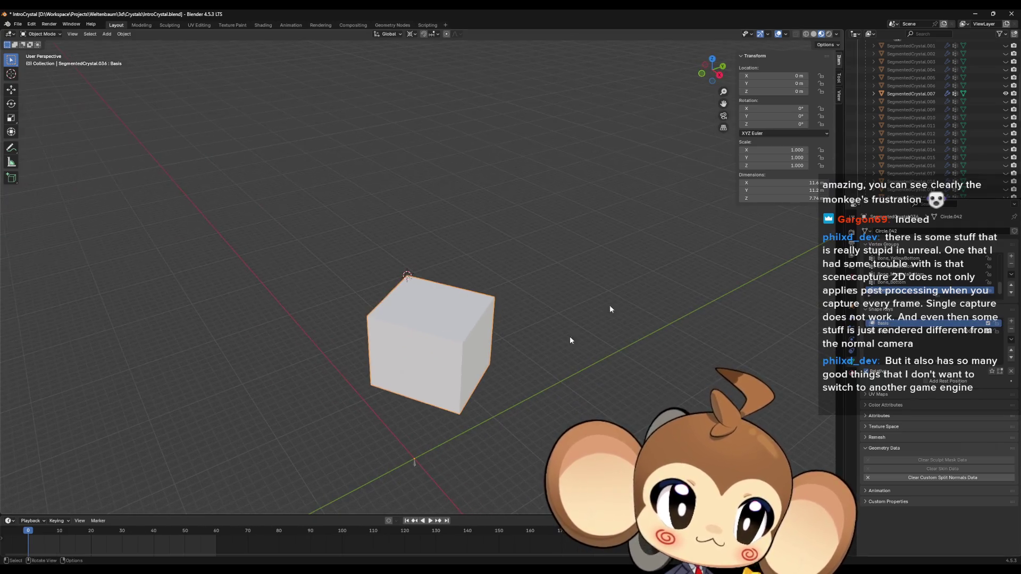
pyautogui.click(905, 93)
pyautogui.press('Tab')
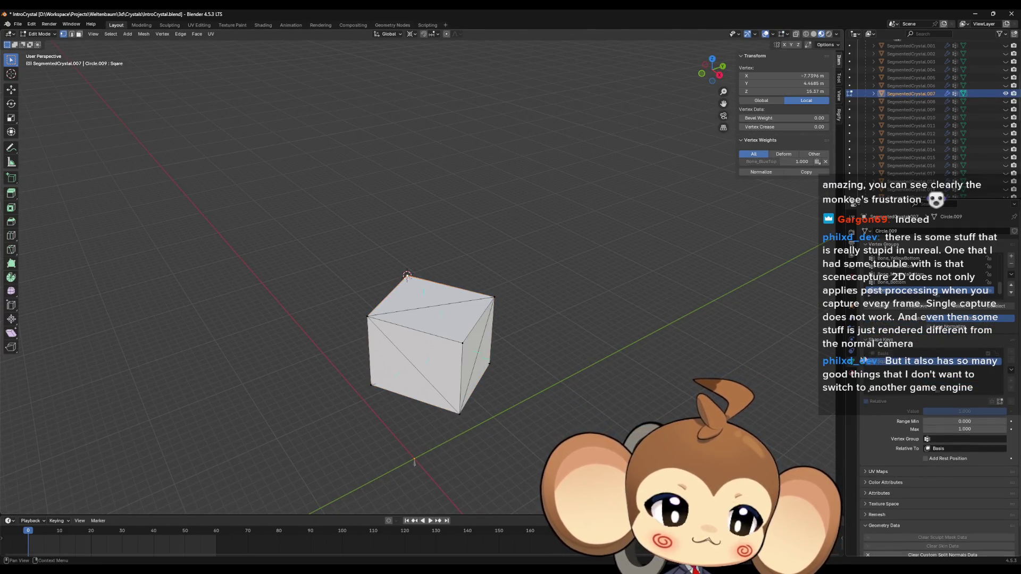
# Step: Raise the Sqare shape key value to stretch the crystal tall, then inspect the cube segment's mesh
pyautogui.press('Tab')
pyautogui.moveTo(964, 381); pyautogui.dragTo(990, 381)
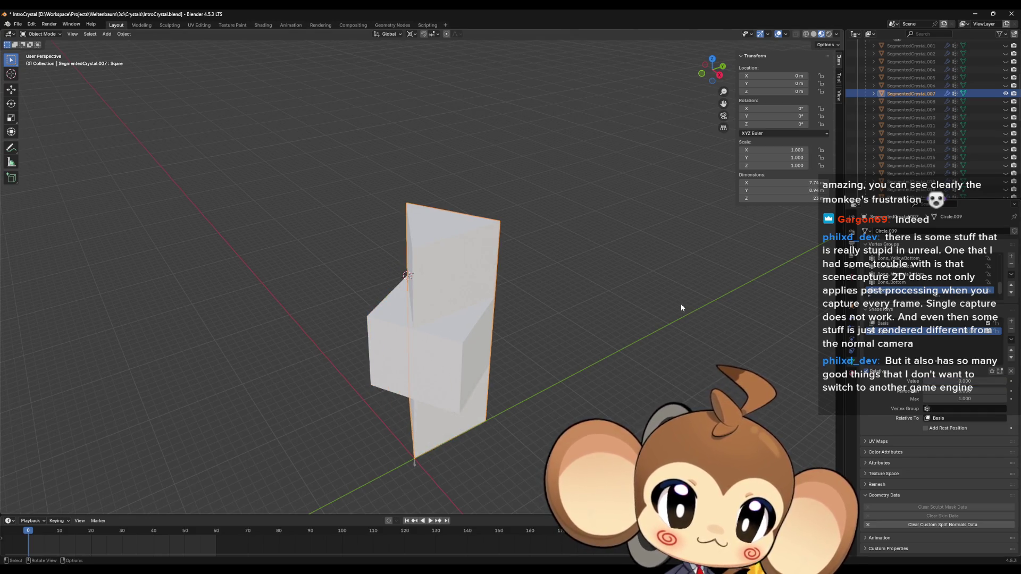
pyautogui.moveTo(681, 303); pyautogui.dragTo(668, 295, button='middle')
pyautogui.press('Tab')
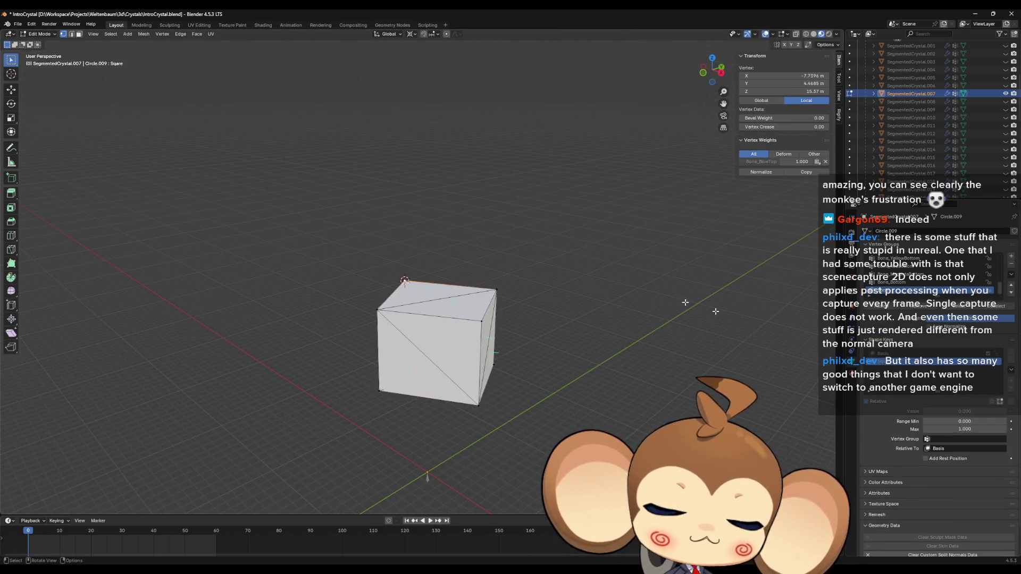
pyautogui.press('Tab')
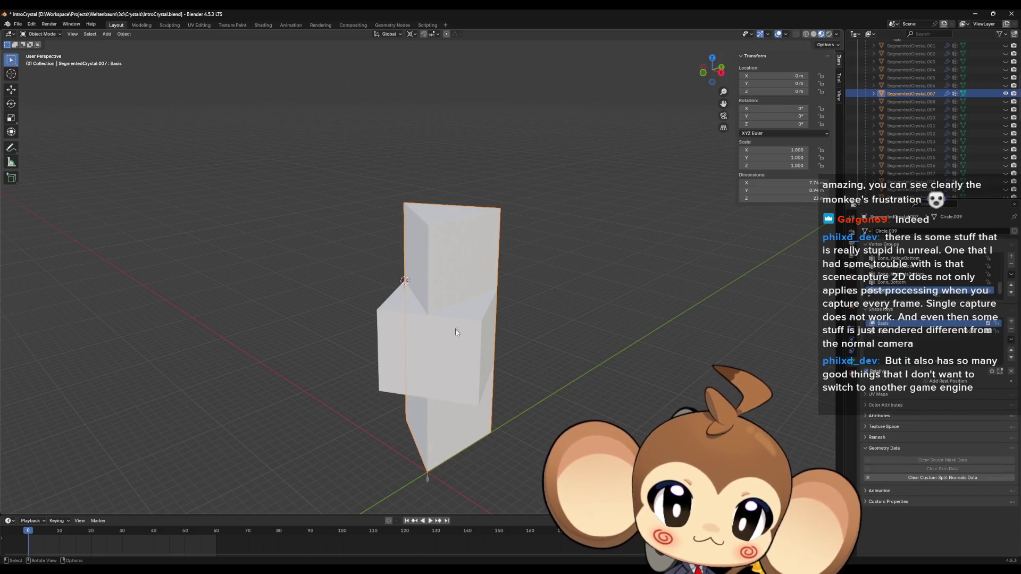
pyautogui.click(456, 333)
pyautogui.press('Tab')
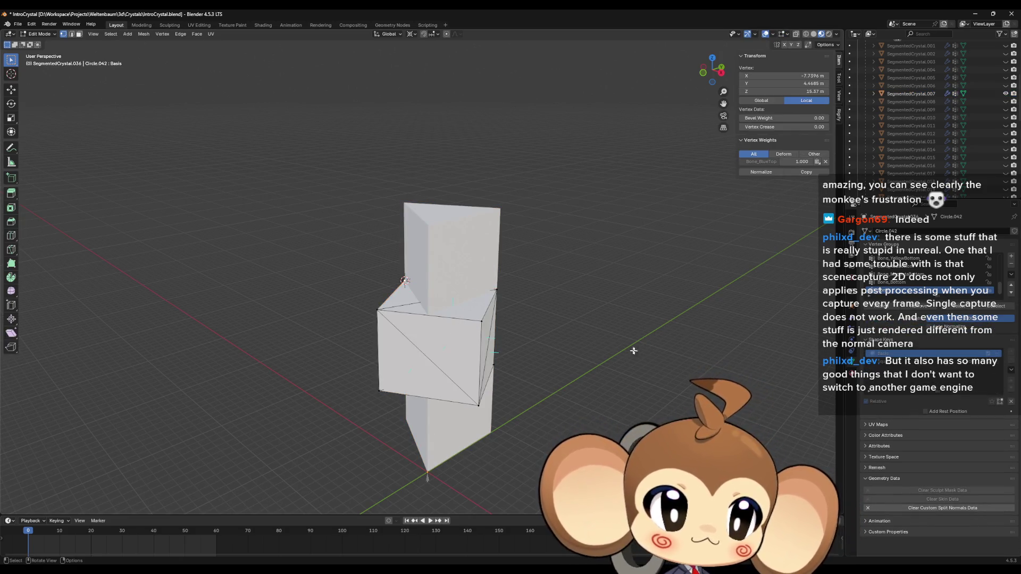
pyautogui.press('Tab')
# Step: Snap the cursor to SegmentedCrystal.007's top point and collapse the cube segment's selected vertices onto it
pyautogui.click(426, 258)
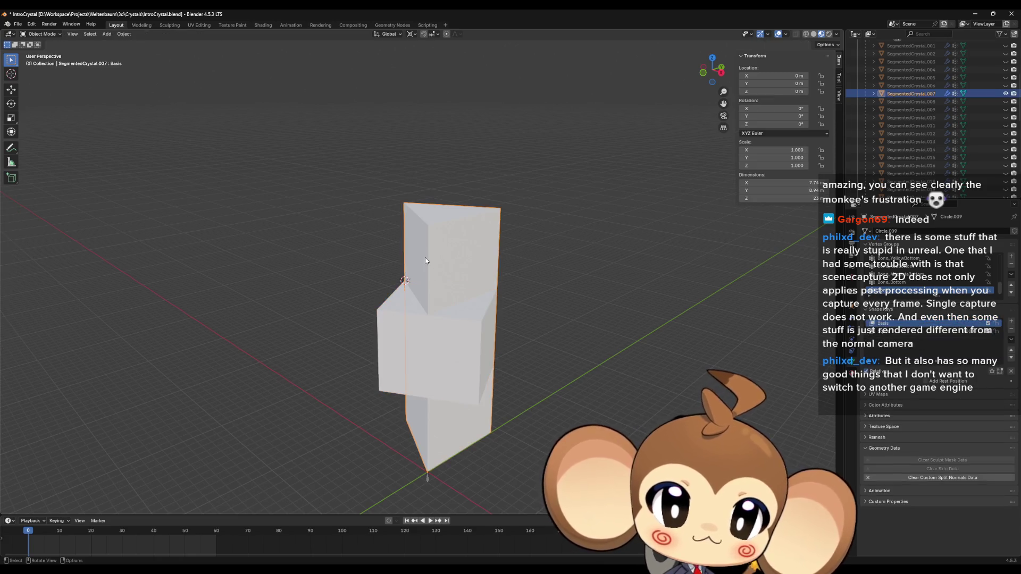
pyautogui.press('Tab')
pyautogui.hotkey('shift', 's')
pyautogui.click(435, 275)
pyautogui.press('Tab')
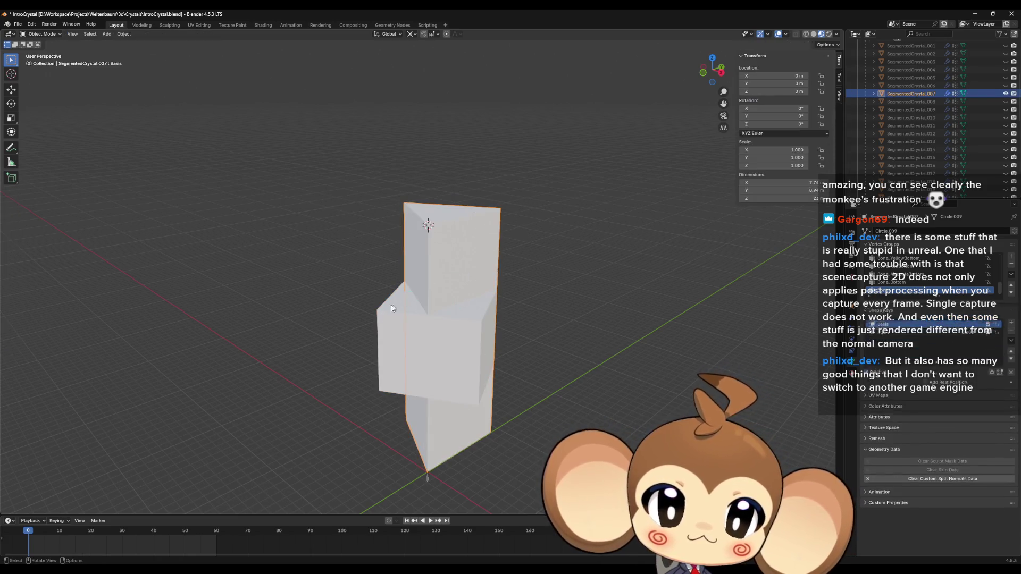
pyautogui.click(388, 308)
pyautogui.press('Tab')
pyautogui.keyDown('shift'); pyautogui.click(483, 321); pyautogui.keyUp('shift')
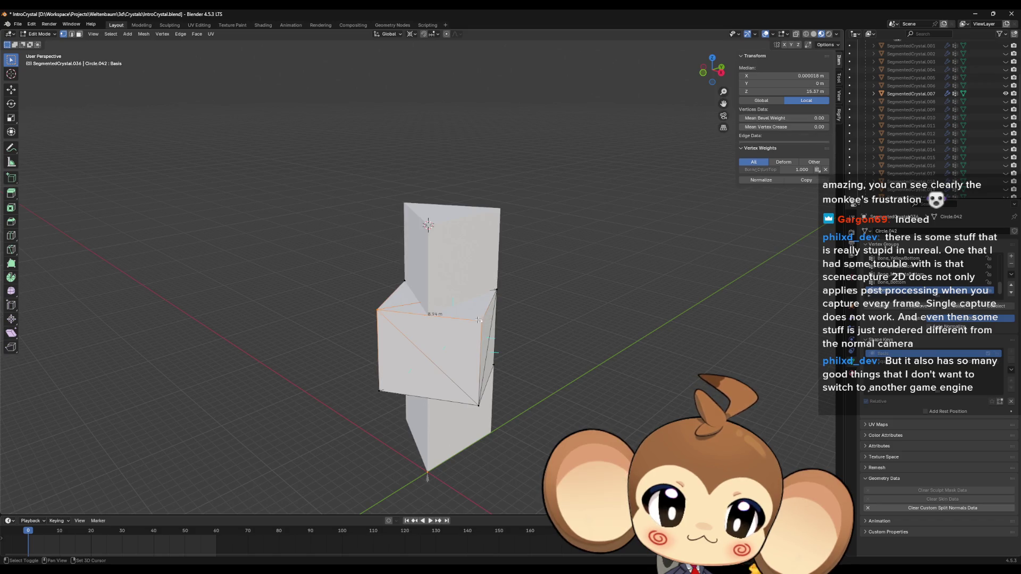
pyautogui.press('s')
pyautogui.press('0')
pyautogui.press('Return')
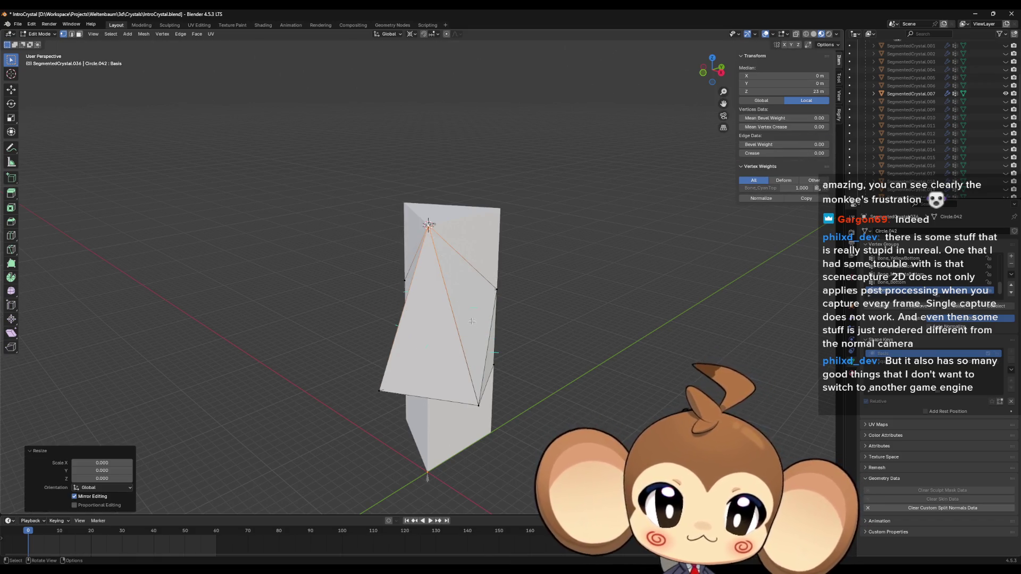
# Step: Snap the 3D cursor to the crystal's bottom vertex, then return the cube segment to object mode
pyautogui.press('Tab')
pyautogui.click(434, 470)
pyautogui.press('Tab')
pyautogui.click(434, 469)
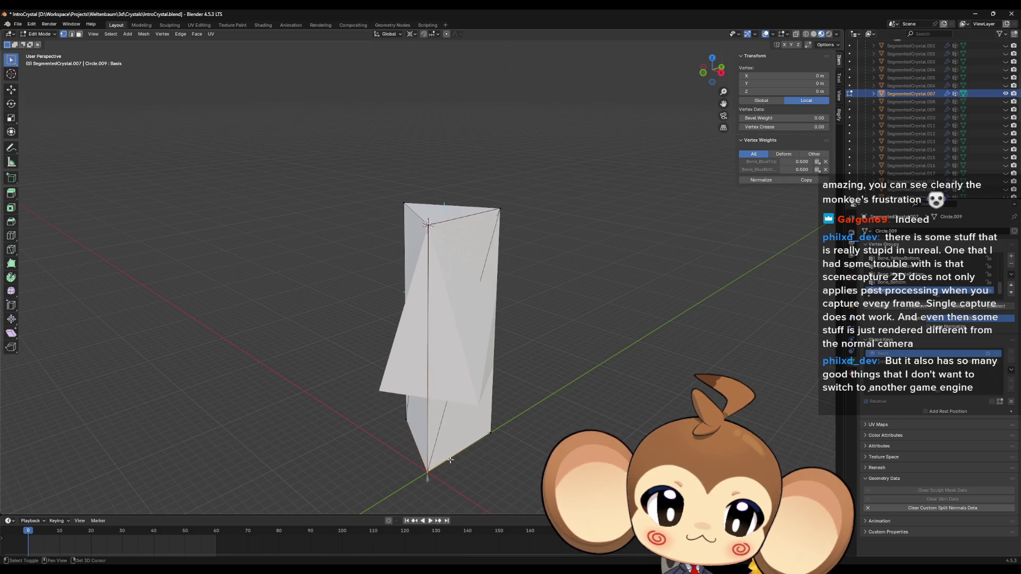
pyautogui.hotkey('shift', 's')
pyautogui.click(445, 494)
pyautogui.press('Tab')
pyautogui.click(383, 387)
pyautogui.press('Tab')
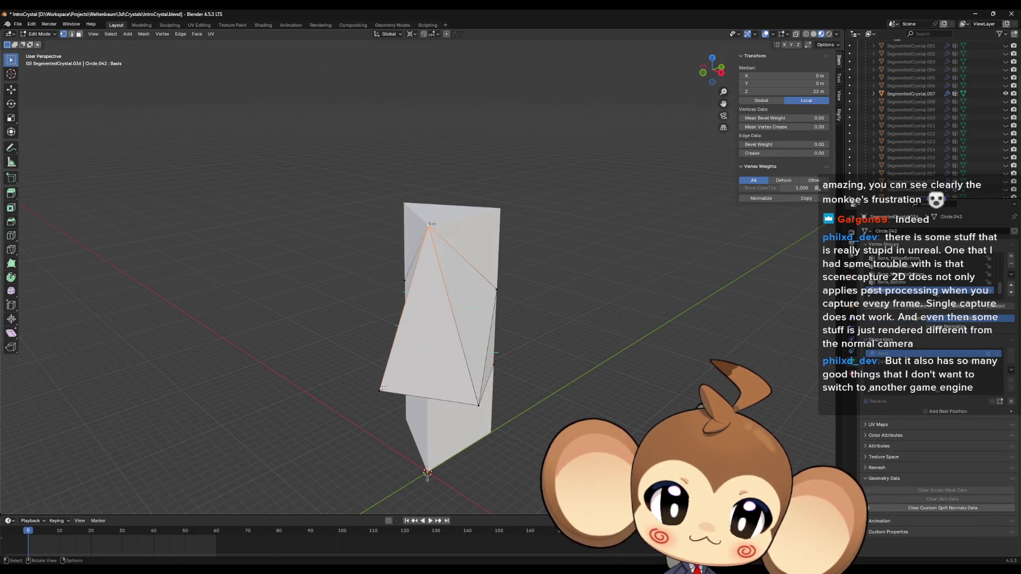
pyautogui.press('Tab')
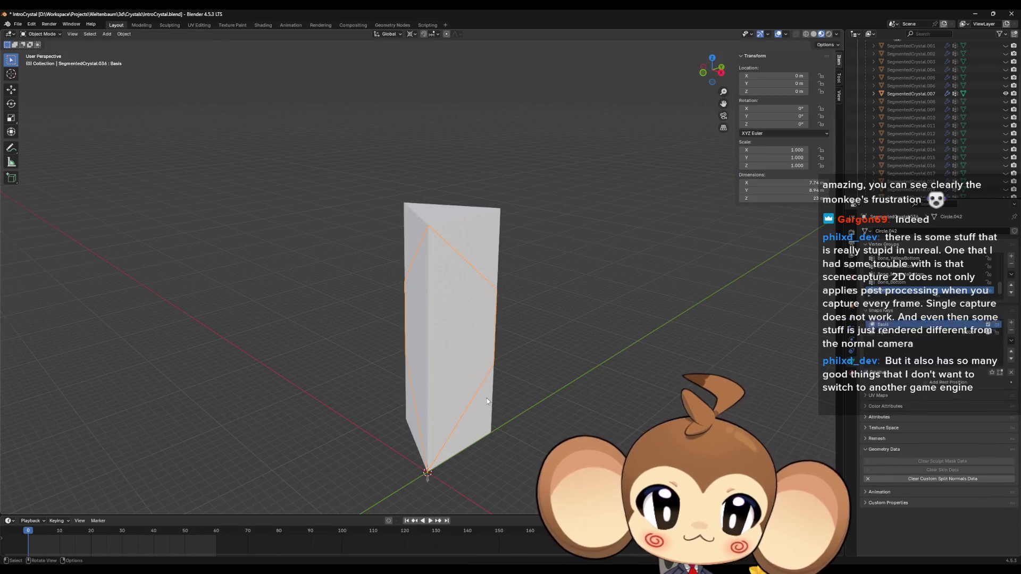
# Step: Snap the 3D cursor to a vertex of SegmentedCrystal.007
pyautogui.moveTo(487, 401)
pyautogui.mouseDown(button='middle')
pyautogui.moveTo(480, 417)
pyautogui.moveTo(409, 432)
pyautogui.mouseUp(button='middle')
pyautogui.click(404, 434)
pyautogui.press('Tab')
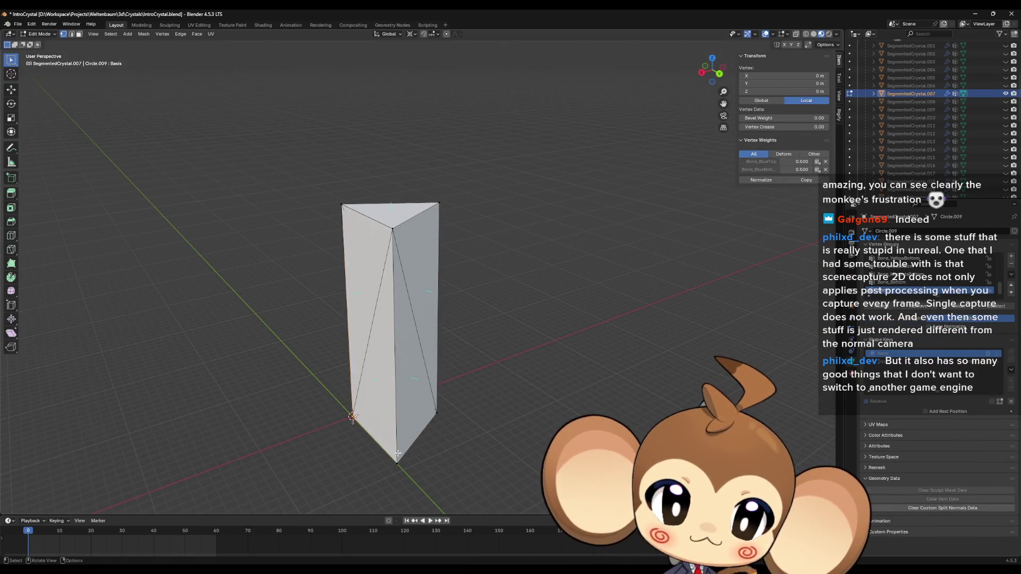
pyautogui.hotkey('shift', 's')
pyautogui.click(397, 500)
pyautogui.press('Tab')
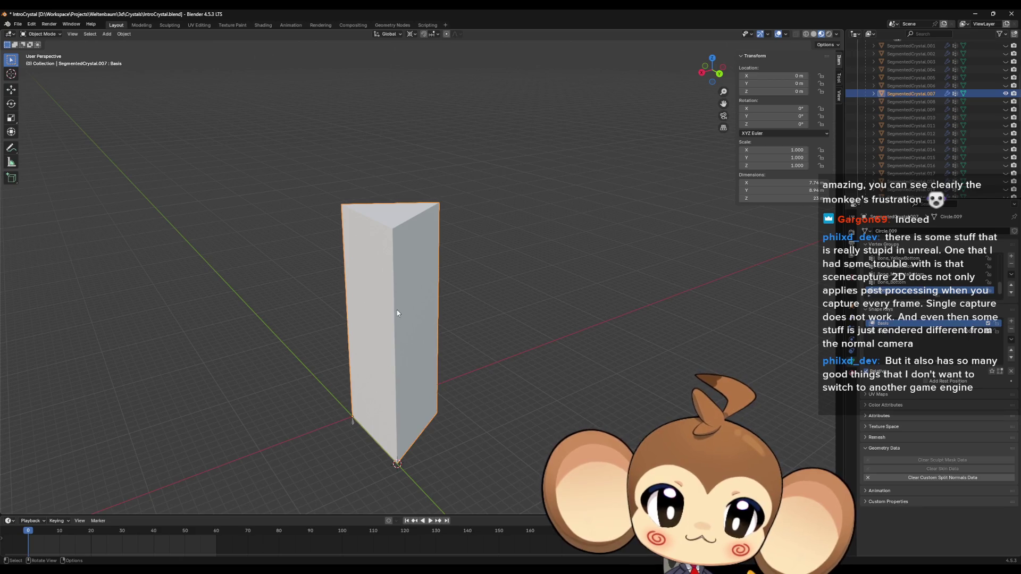
# Step: Scale SegmentedCrystal.036's selected vertex toward the 3D cursor in Edit Mode
pyautogui.moveTo(405, 332)
pyautogui.mouseDown(button='middle')
pyautogui.moveTo(391, 344)
pyautogui.moveTo(472, 343)
pyautogui.mouseUp(button='middle')
pyautogui.click(423, 351)
pyautogui.press('Tab')
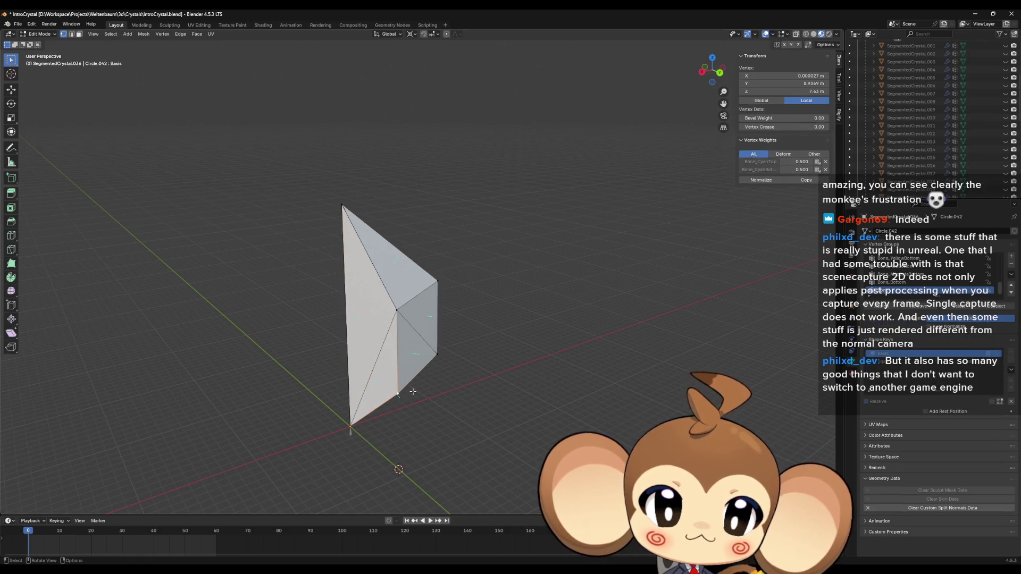
pyautogui.press('s')
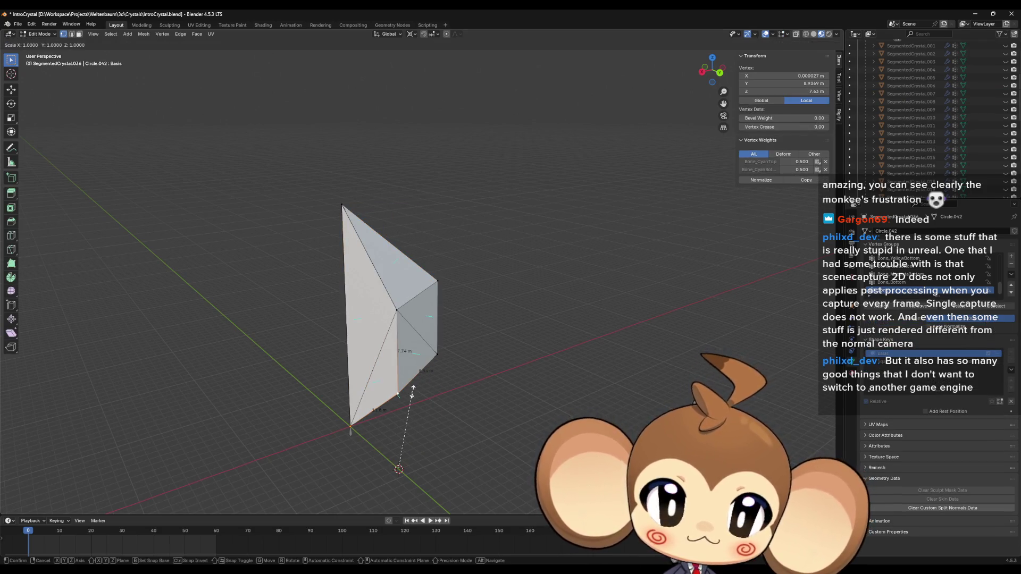
pyautogui.click(399, 469)
pyautogui.press('s')
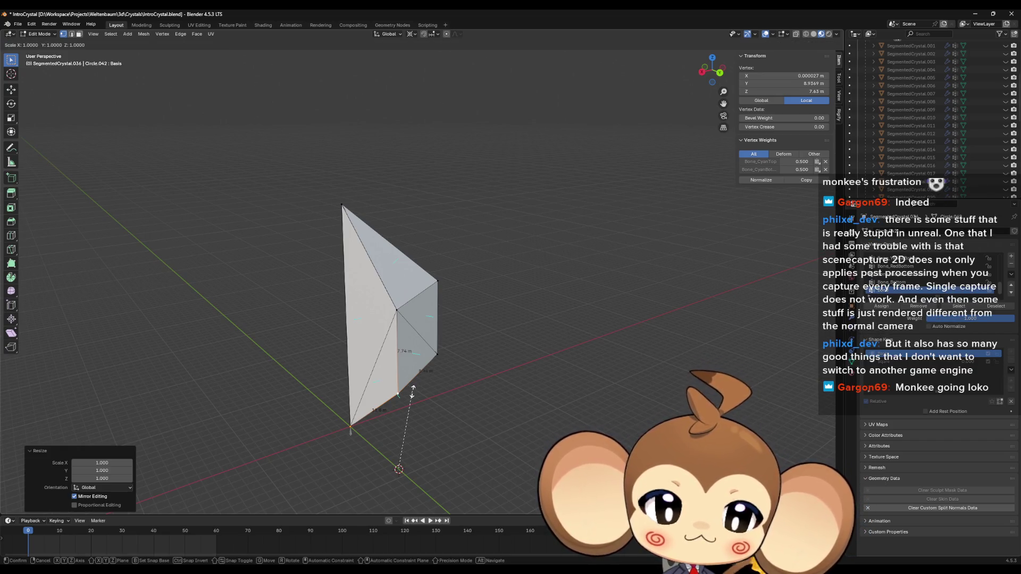
pyautogui.press('Escape')
pyautogui.press('Tab')
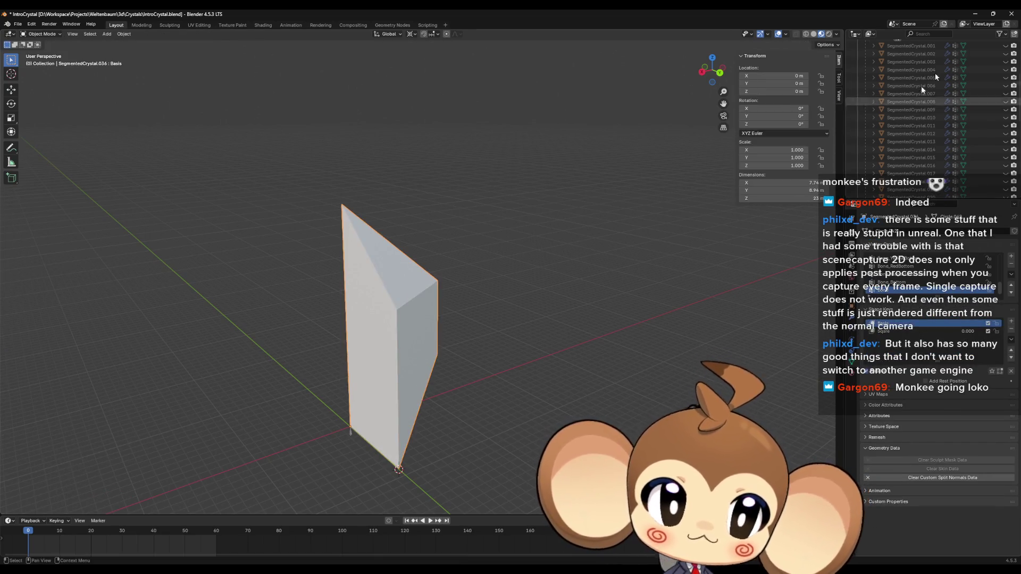
# Step: Snap the segment's selected vertex onto SegmentedCrystal.007's top, hiding the prism meanwhile
pyautogui.click(1006, 94)
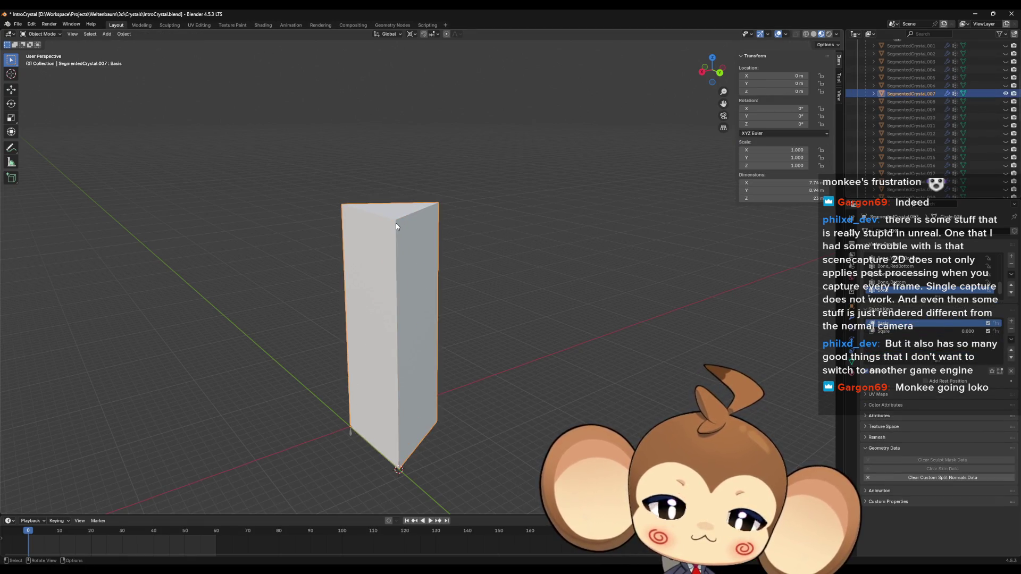
pyautogui.hotkey('shift', 's')
pyautogui.click(412, 262)
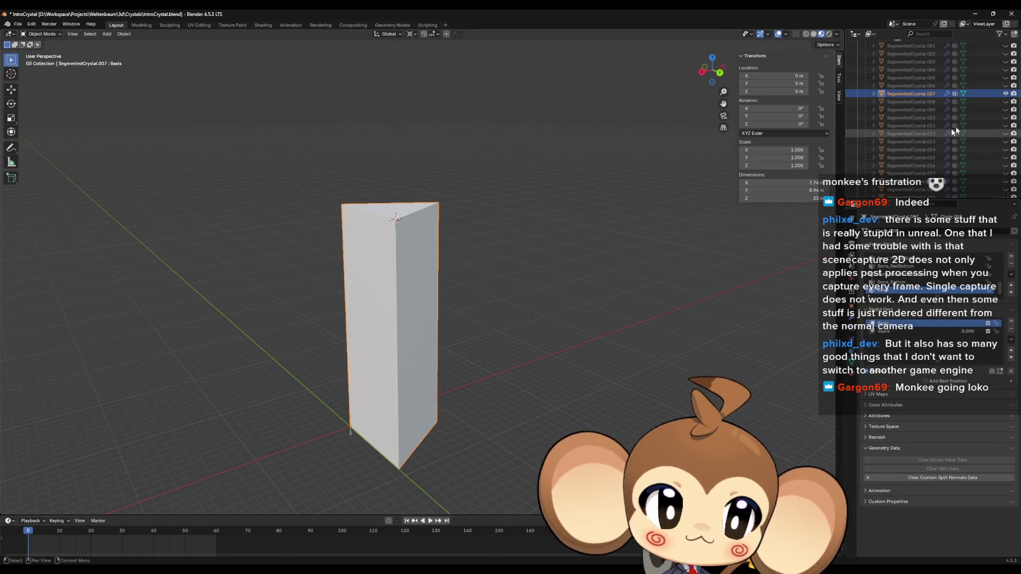
pyautogui.click(1006, 94)
pyautogui.click(396, 308)
pyautogui.press('Tab')
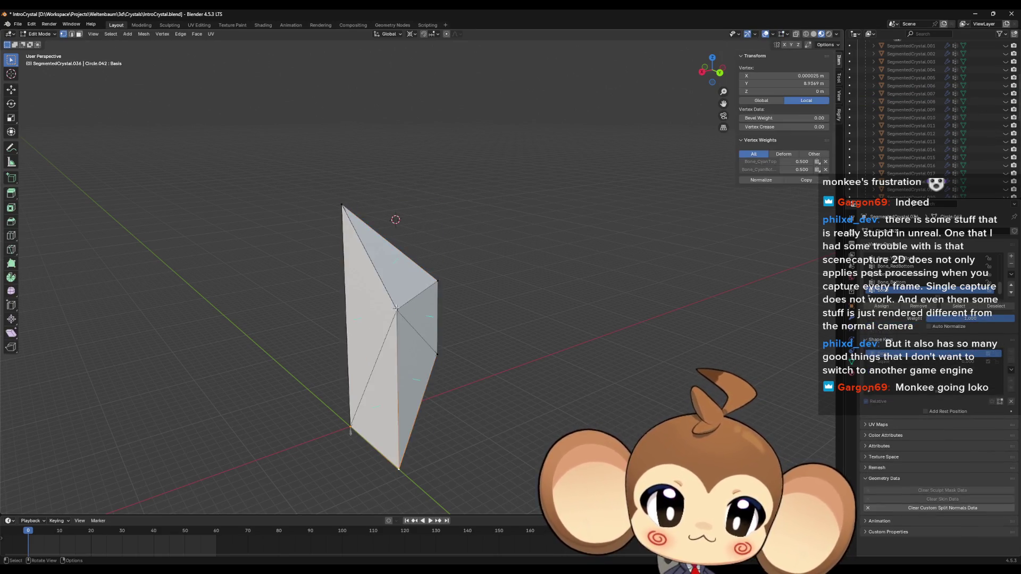
pyautogui.hotkey('shift', 's')
pyautogui.click(396, 260)
pyautogui.press('Tab')
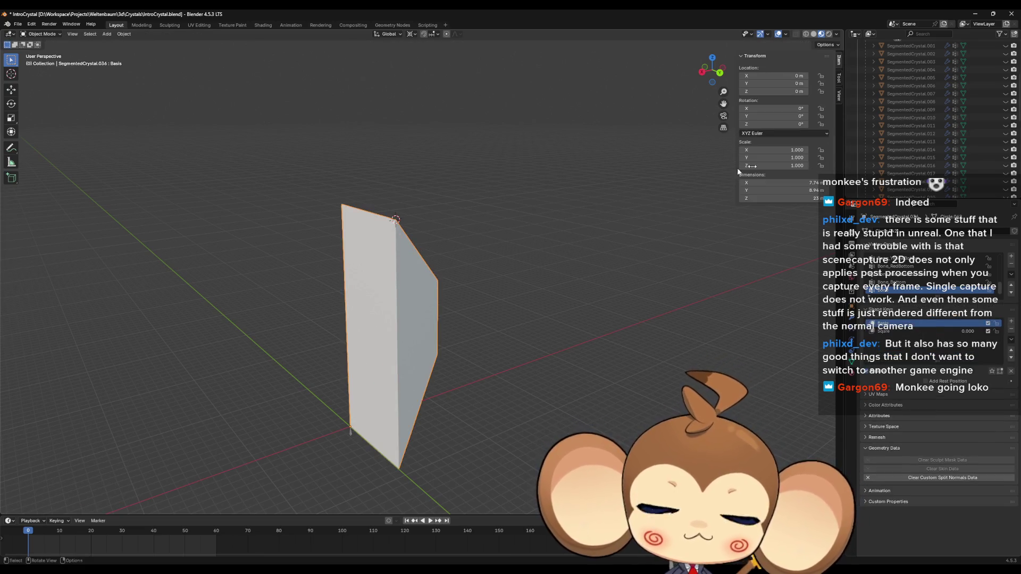
# Step: Put the 3D cursor on SegmentedCrystal.007's top-right corner, then edit the segment behind it
pyautogui.click(1005, 94)
pyautogui.click(974, 93)
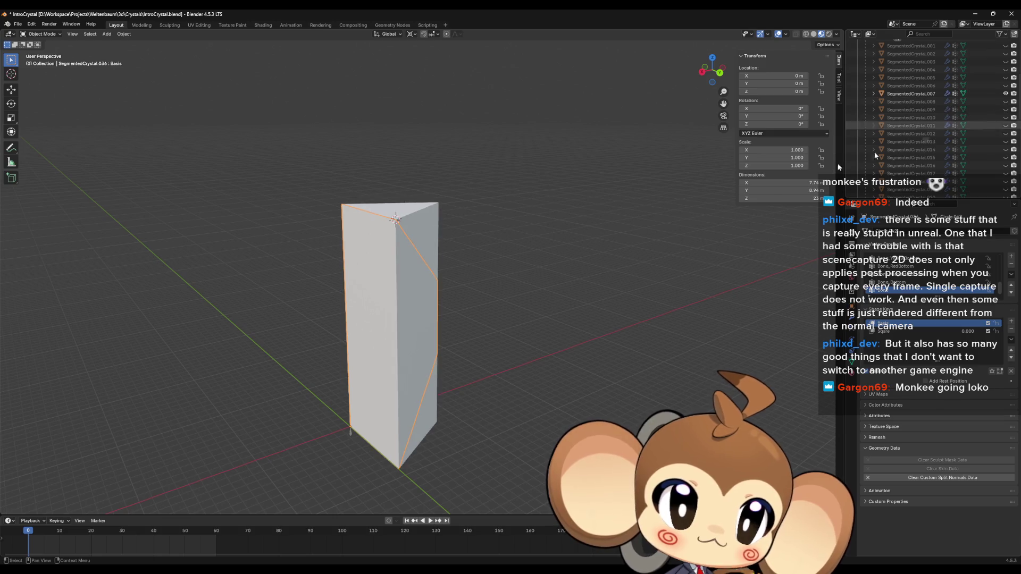
pyautogui.press('Tab')
pyautogui.click(437, 203)
pyautogui.hotkey('shift', 's')
pyautogui.click(426, 248)
pyautogui.press('Tab')
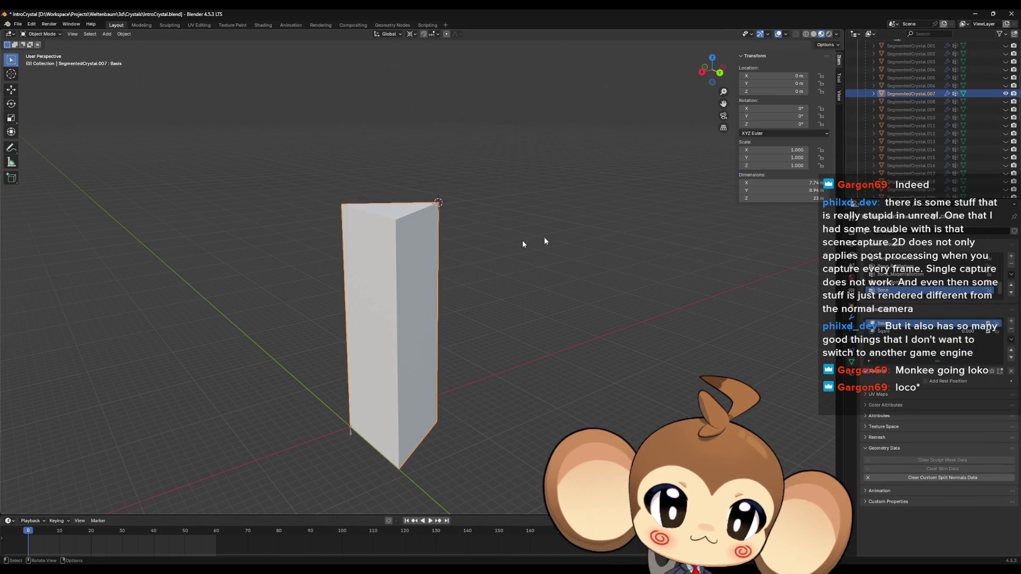
pyautogui.click(1006, 94)
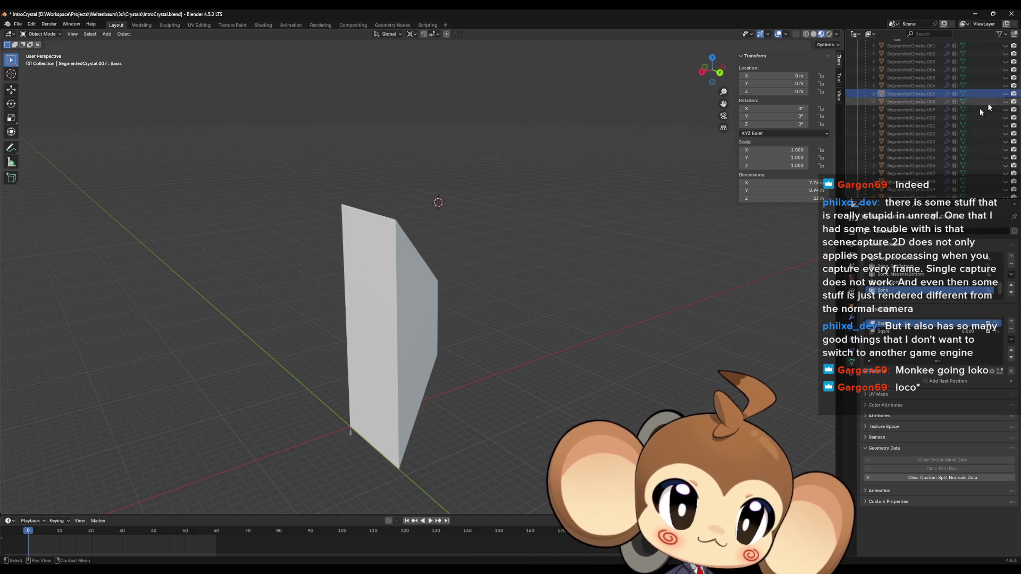
pyautogui.click(417, 298)
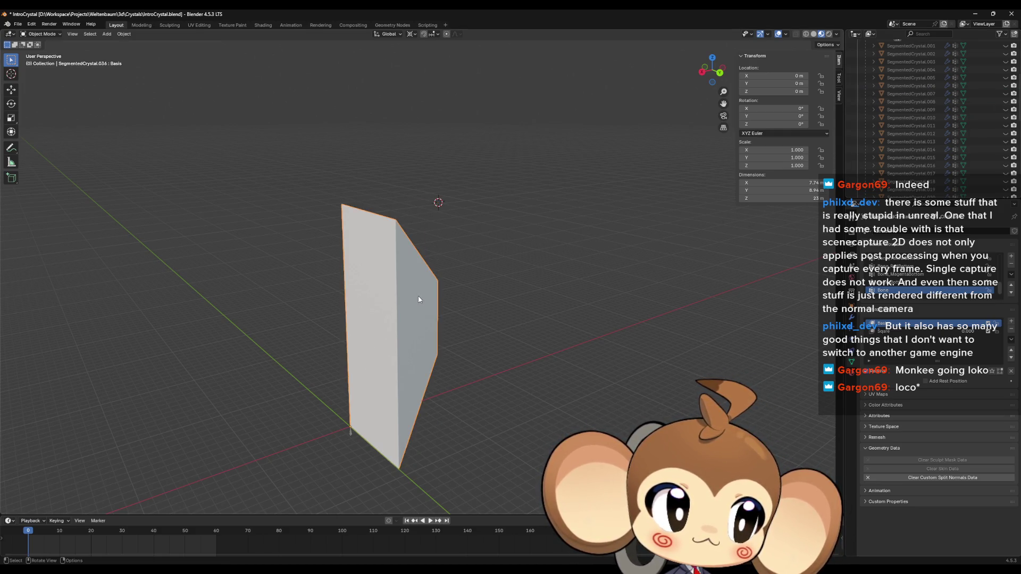
pyautogui.press('Tab')
pyautogui.hotkey('shift', 's')
# Step: Snap the vertex to the top-right corner, then set the cursor at the prism's bottom-right vertex
pyautogui.press('8')
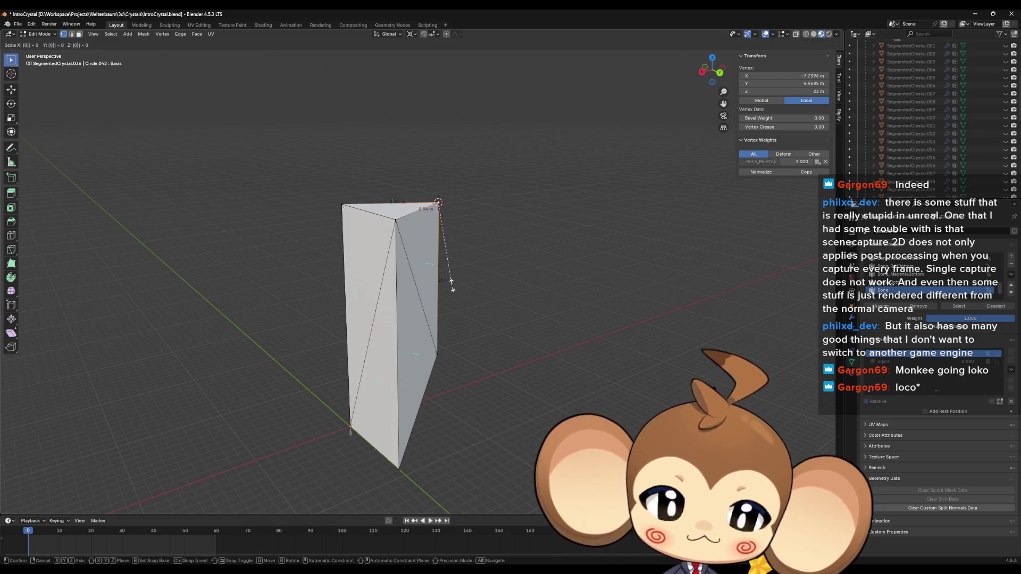
pyautogui.press('Tab')
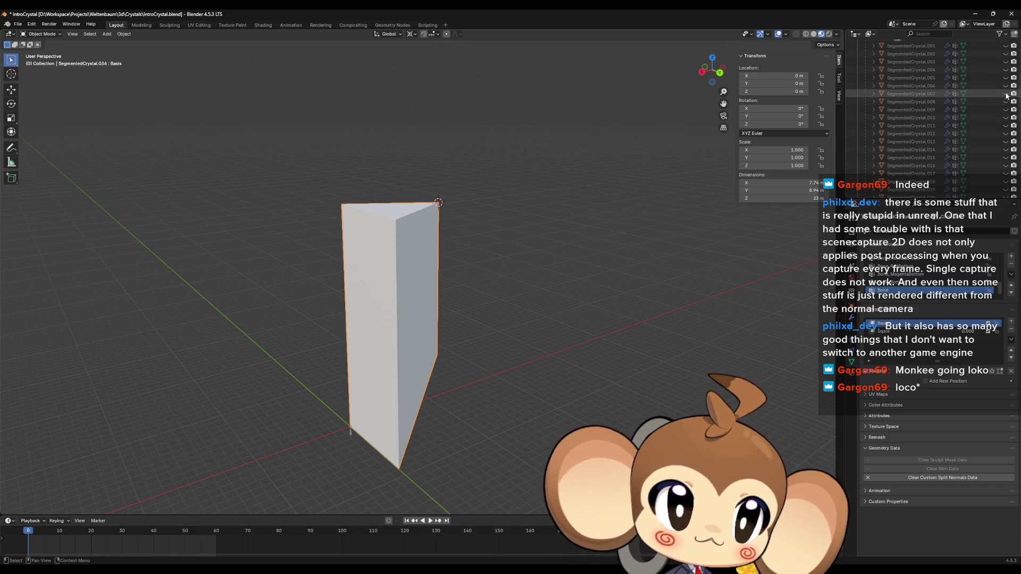
pyautogui.click(1006, 93)
pyautogui.click(434, 417)
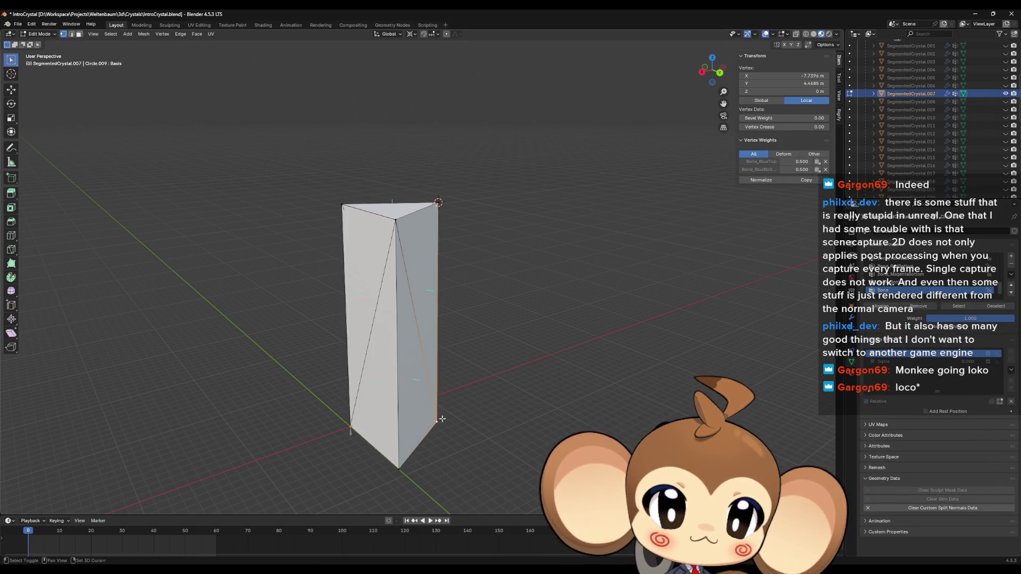
pyautogui.hotkey('shift', 's')
pyautogui.click(438, 449)
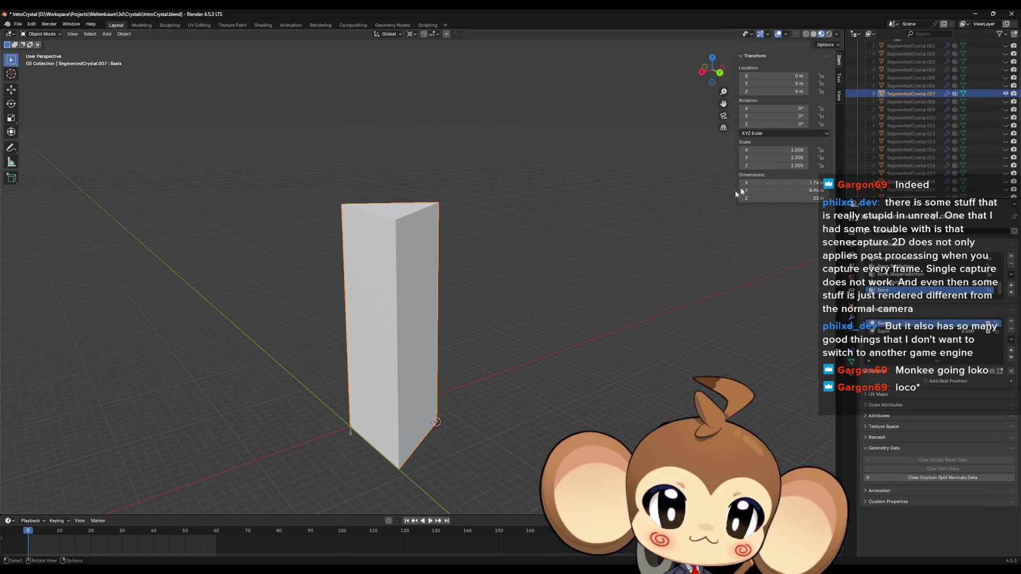
# Step: Collapse the segment's lower-right vertex onto the cursor with scale 0
pyautogui.click(1006, 94)
pyautogui.click(421, 328)
pyautogui.press('Tab')
pyautogui.click(468, 353)
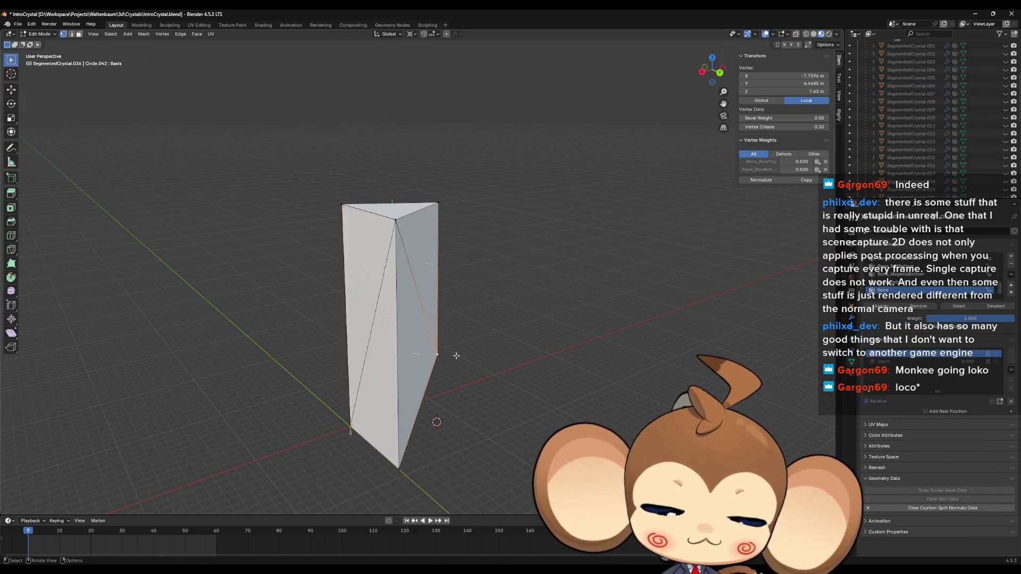
pyautogui.press('s')
pyautogui.press('0')
pyautogui.press('Return')
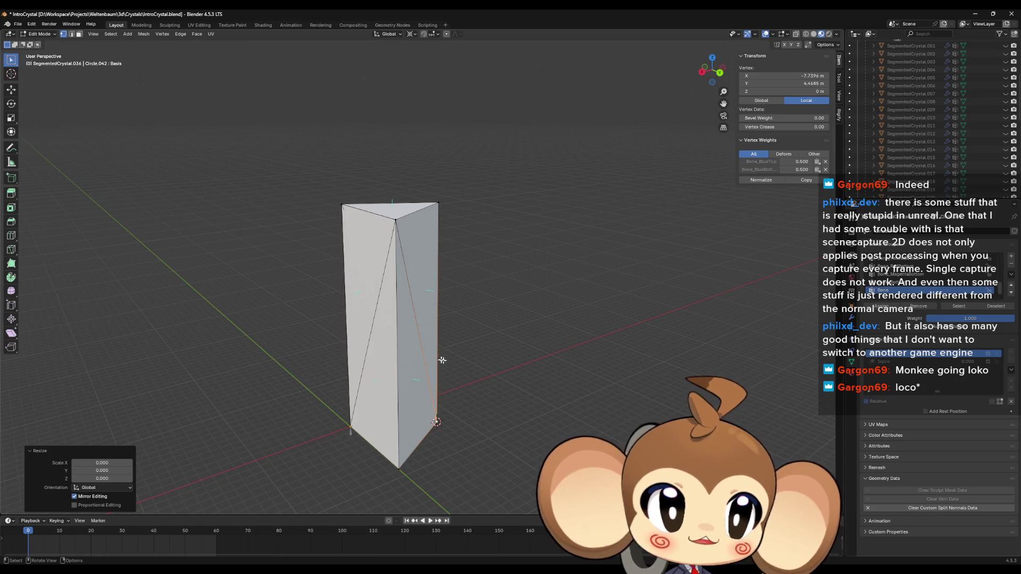
pyautogui.moveTo(442, 361)
pyautogui.mouseDown(button='middle')
pyautogui.moveTo(520, 358)
pyautogui.moveTo(529, 369)
pyautogui.moveTo(524, 358)
pyautogui.moveTo(549, 382)
pyautogui.mouseUp(button='middle')
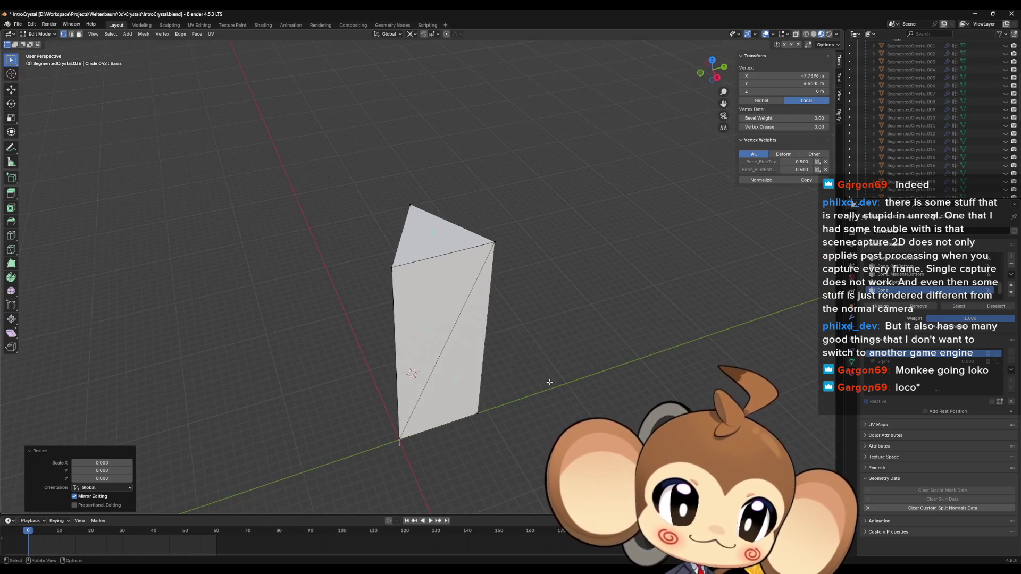
pyautogui.press('Tab')
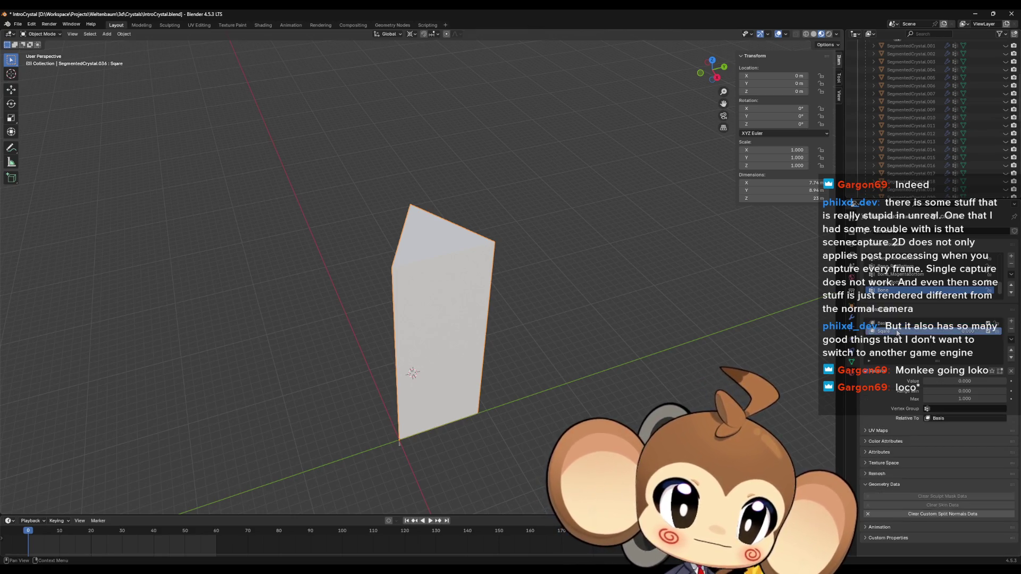
# Step: Compare the Sqare shape key's cube against the Basis crystal, ending on Basis
pyautogui.click(896, 331)
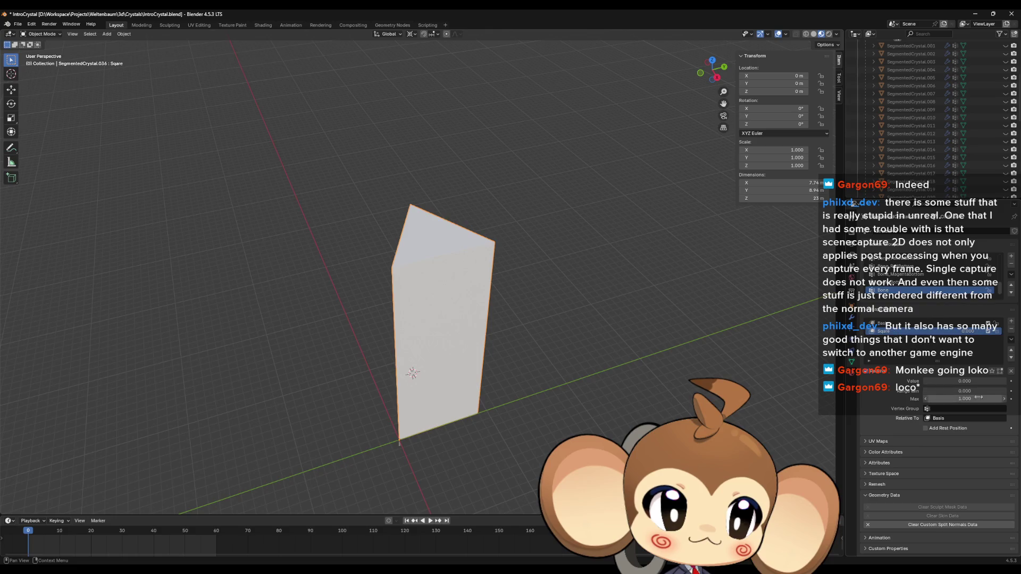
pyautogui.moveTo(958, 384)
pyautogui.mouseDown()
pyautogui.moveTo(1000, 384)
pyautogui.moveTo(955, 384)
pyautogui.mouseUp()
pyautogui.press('Tab')
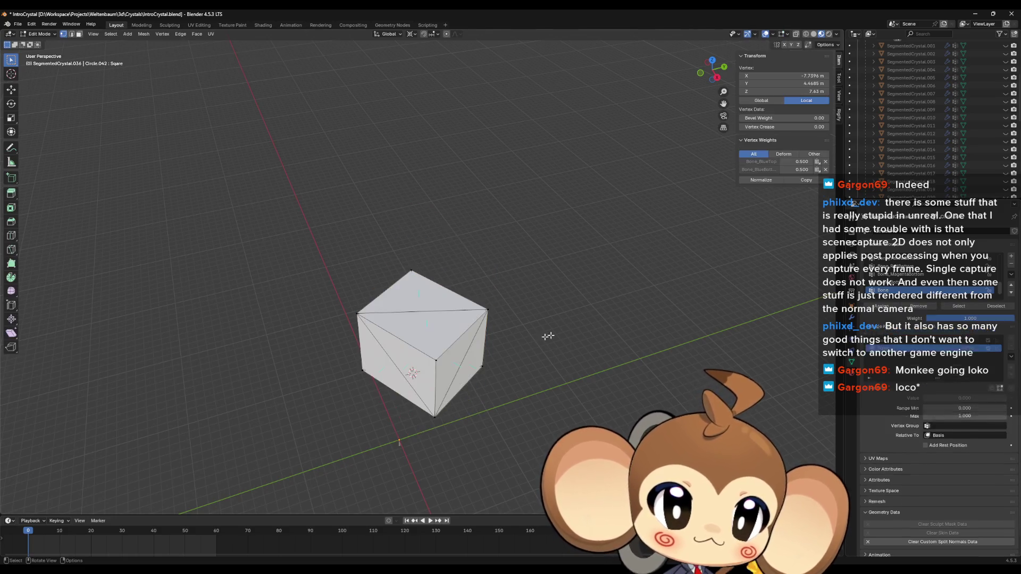
pyautogui.click(894, 353)
pyautogui.click(894, 362)
pyautogui.click(893, 353)
pyautogui.click(894, 362)
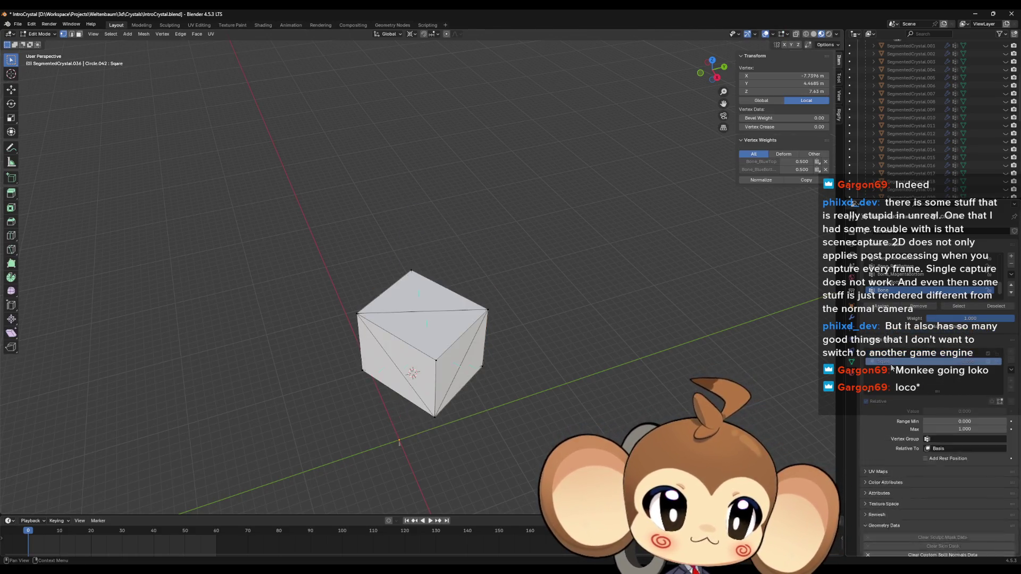
pyautogui.click(893, 353)
pyautogui.moveTo(625, 353); pyautogui.dragTo(630, 331, button='middle')
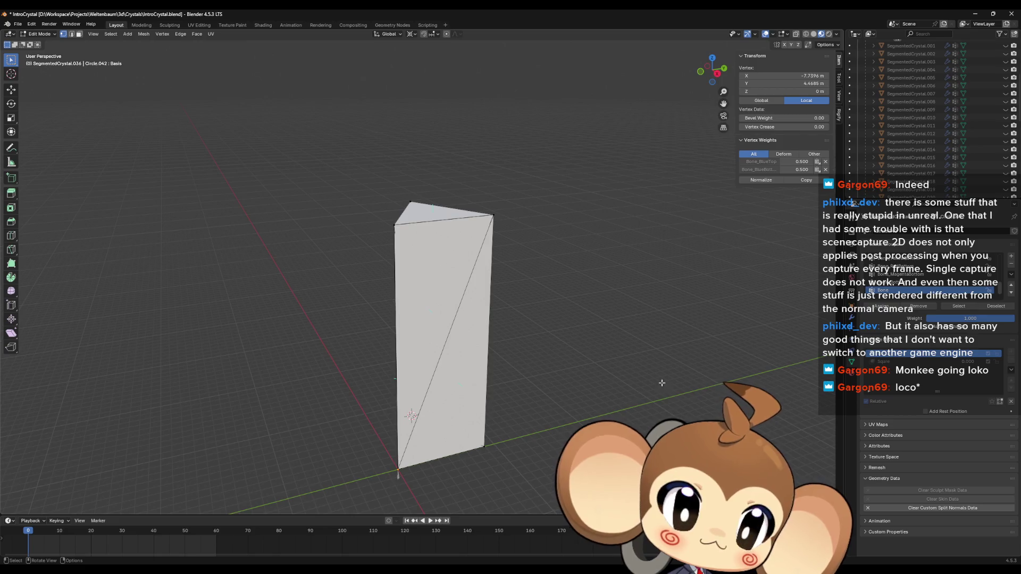
pyautogui.scroll(-3, 662, 382)
pyautogui.scroll(-6, 952, 162)
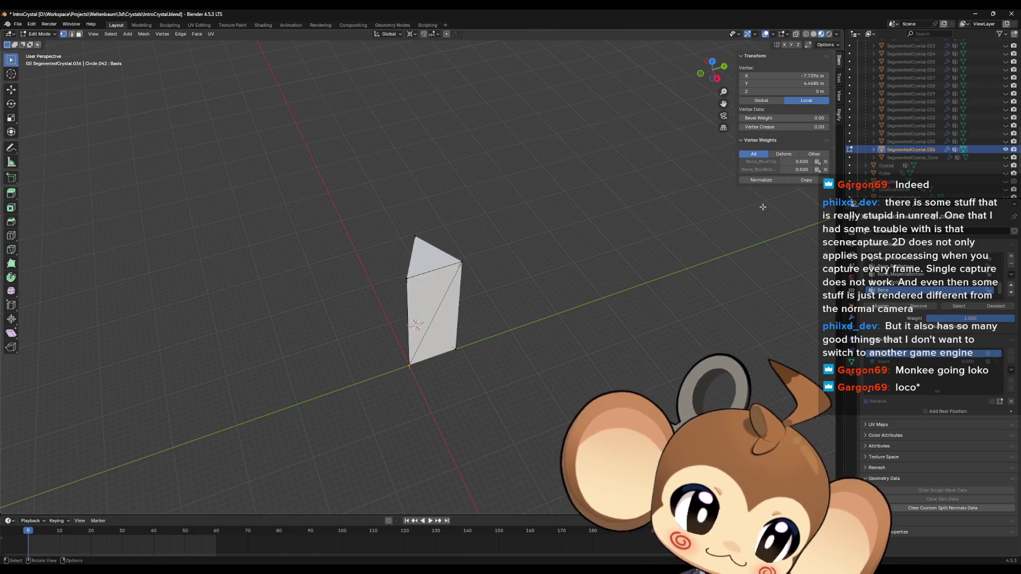
pyautogui.scroll(3, 632, 303)
pyautogui.moveTo(631, 303); pyautogui.dragTo(535, 319, button='middle')
pyautogui.scroll(-3, 535, 319)
pyautogui.press('Tab')
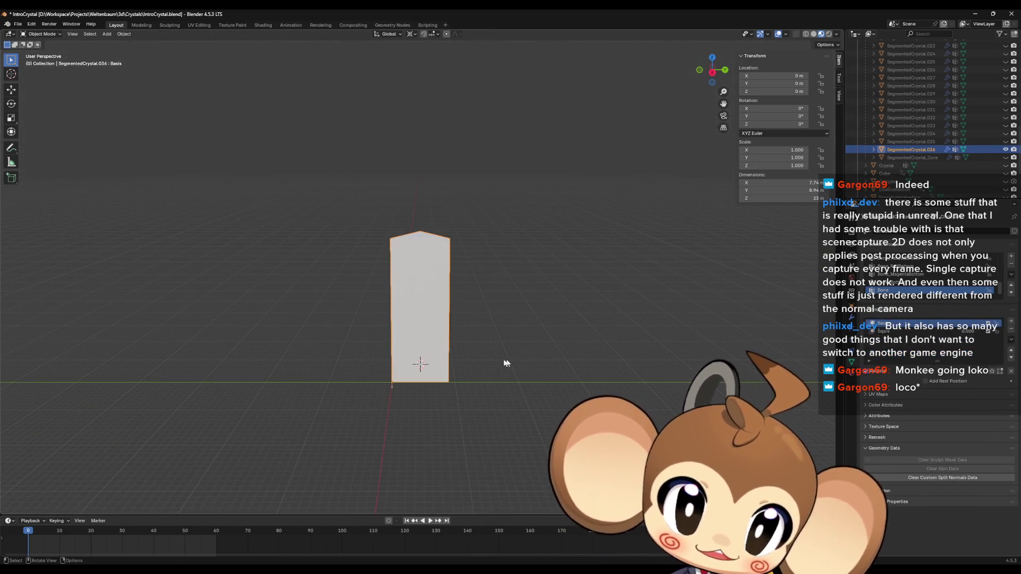
pyautogui.moveTo(507, 360)
pyautogui.mouseDown(button='middle')
pyautogui.moveTo(503, 372)
pyautogui.moveTo(460, 350)
pyautogui.mouseUp(button='middle')
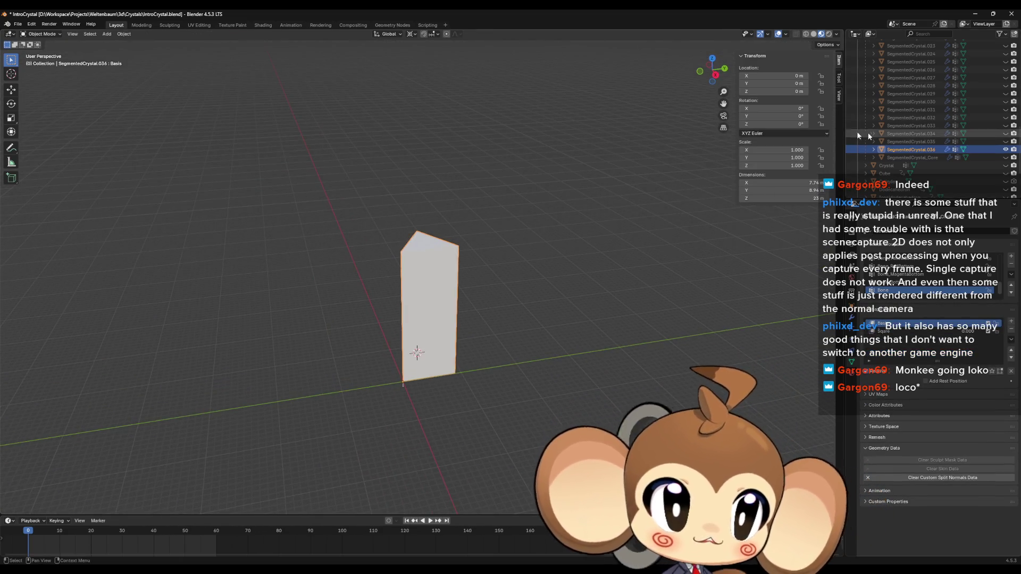
pyautogui.moveTo(590, 222)
pyautogui.mouseDown(button='middle')
pyautogui.moveTo(534, 250)
pyautogui.moveTo(390, 392)
pyautogui.moveTo(465, 414)
pyautogui.moveTo(532, 383)
pyautogui.moveTo(909, 335)
pyautogui.mouseUp(button='middle')
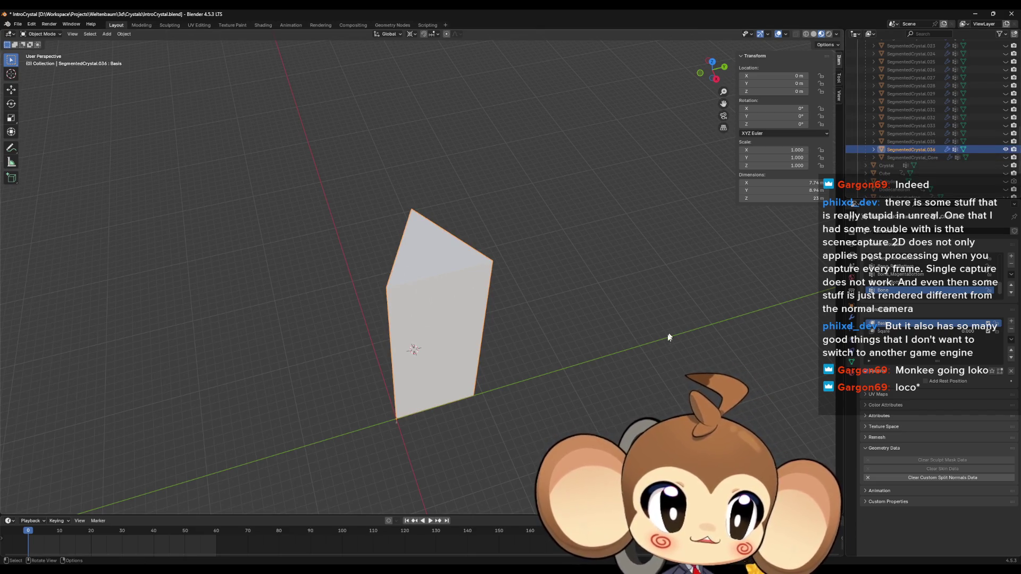
pyautogui.moveTo(686, 363); pyautogui.dragTo(650, 349, button='middle')
pyautogui.press('Tab')
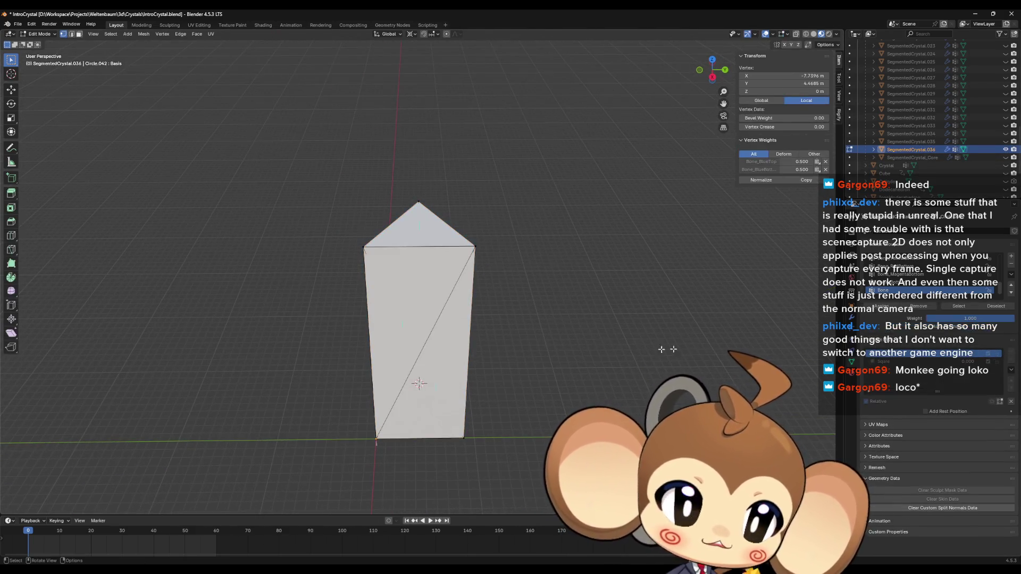
# Step: Flip repeatedly between the Sqare cube and Basis crystal shape keys
pyautogui.click(883, 362)
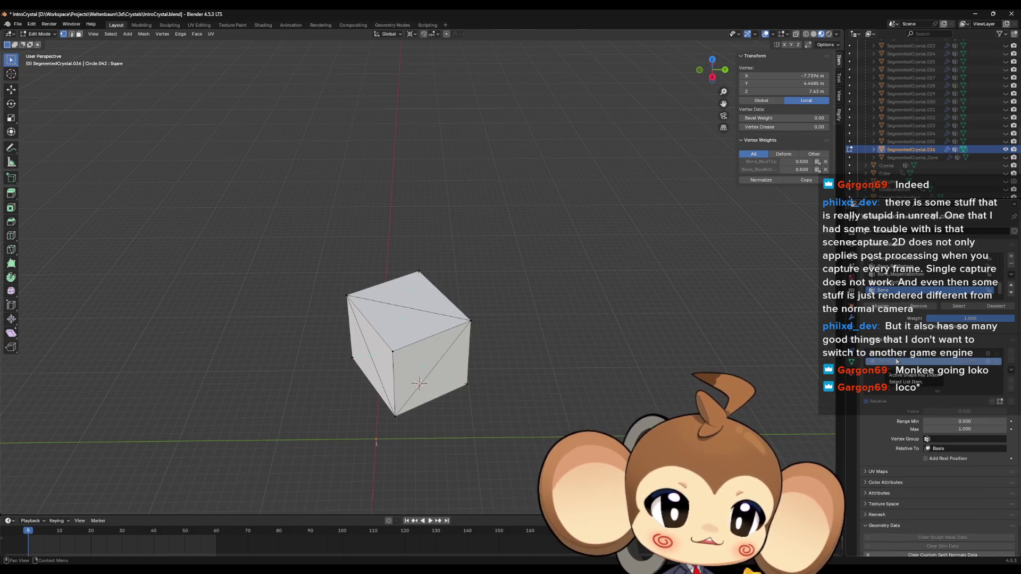
pyautogui.click(885, 354)
pyautogui.click(883, 361)
pyautogui.click(885, 354)
pyautogui.click(883, 361)
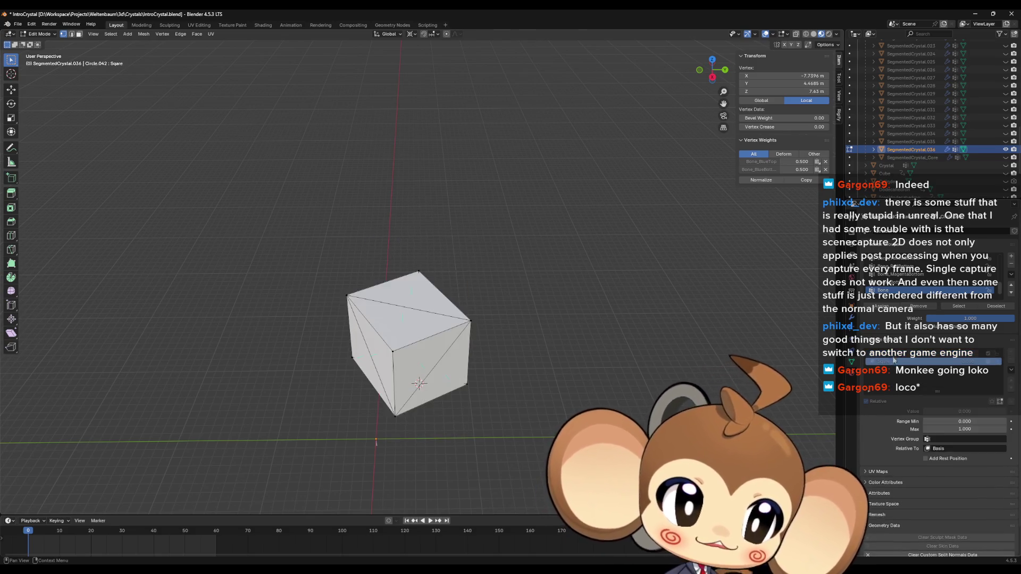
pyautogui.click(885, 354)
# Step: Pick SegmentedCrystal.007 in the Outliner, leave Edit Mode, and make it the active object
pyautogui.scroll(8, 952, 133)
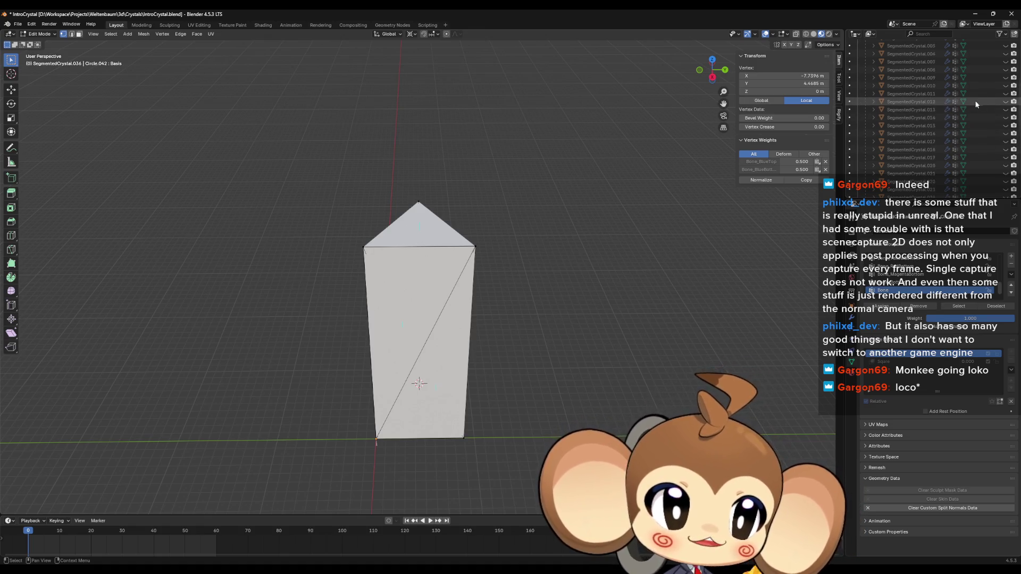
pyautogui.click(924, 79)
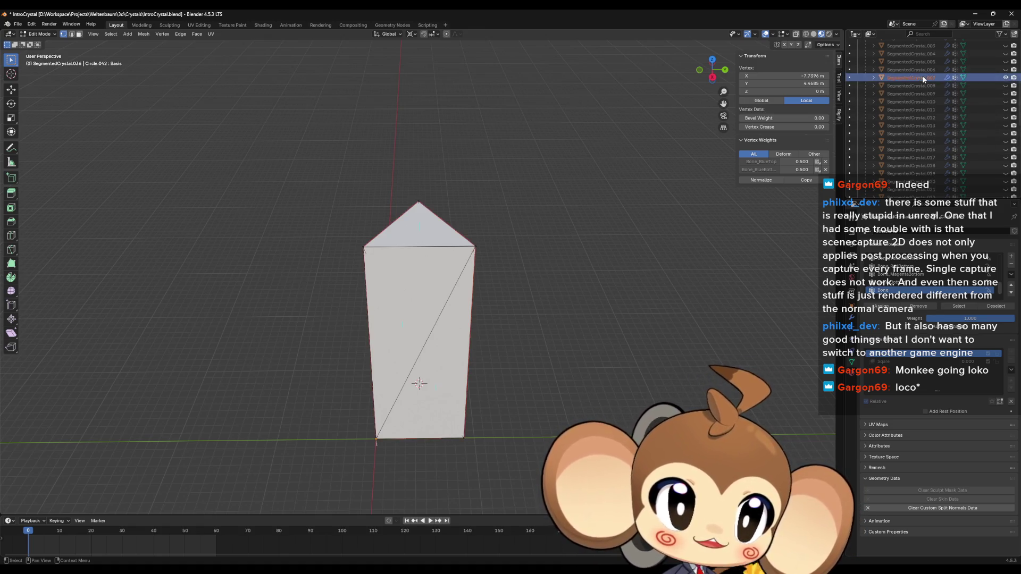
pyautogui.scroll(-2, 936, 159)
pyautogui.scroll(4, 931, 160)
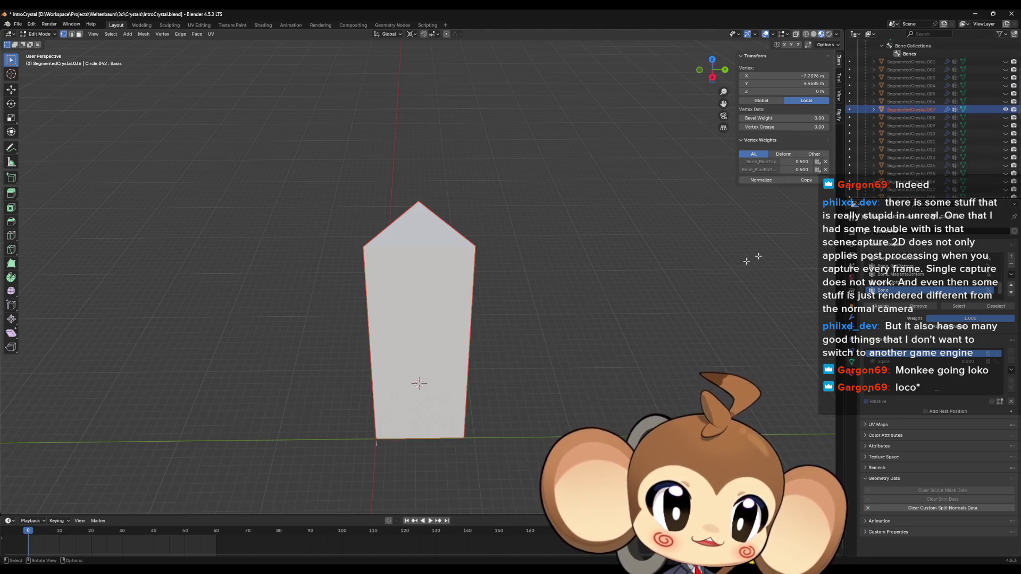
pyautogui.press('Tab')
pyautogui.click(451, 312)
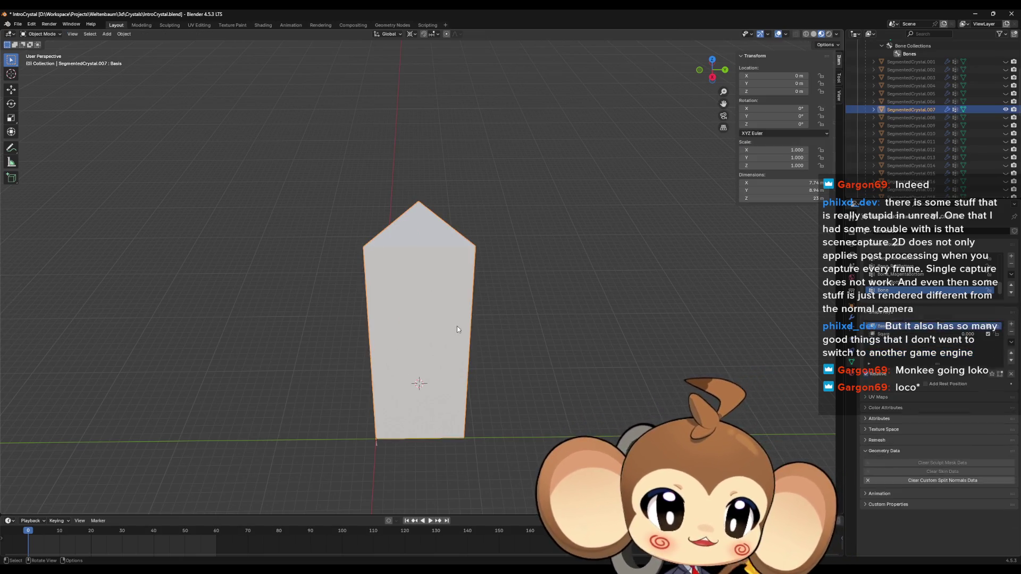
# Step: Check SegmentedCrystal.007's Sqare and Basis shape keys in Edit Mode
pyautogui.click(888, 331)
pyautogui.click(889, 323)
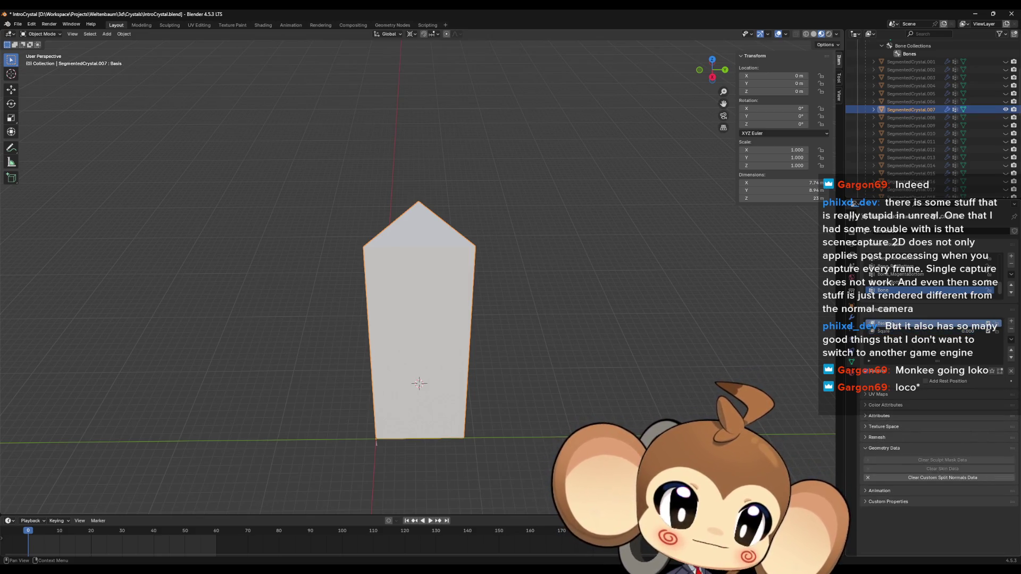
pyautogui.press('Tab')
pyautogui.click(887, 362)
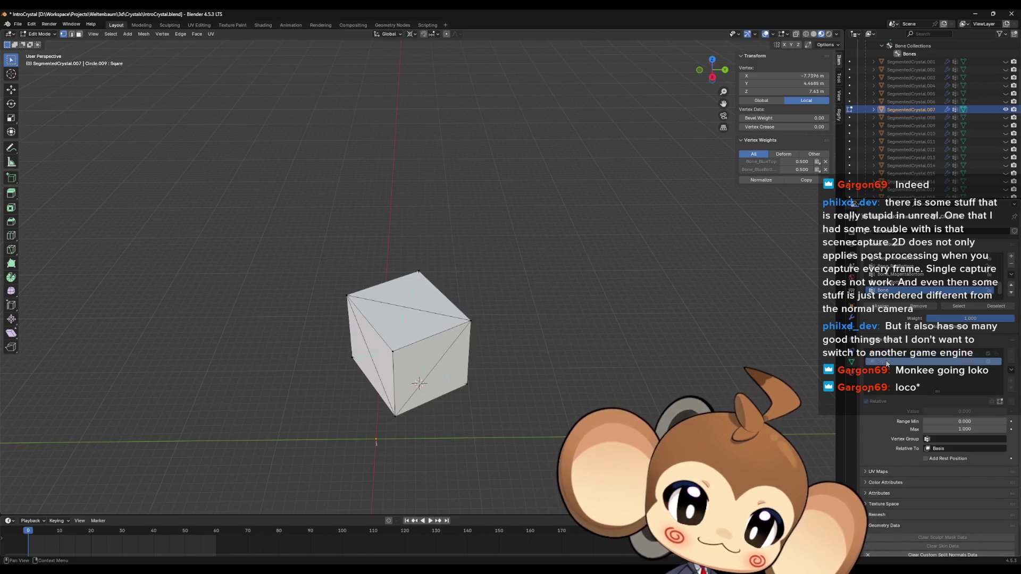
# Step: Hide SegmentedCrystal.007, unhide a later crystal segment, and make it active
pyautogui.click(1006, 110)
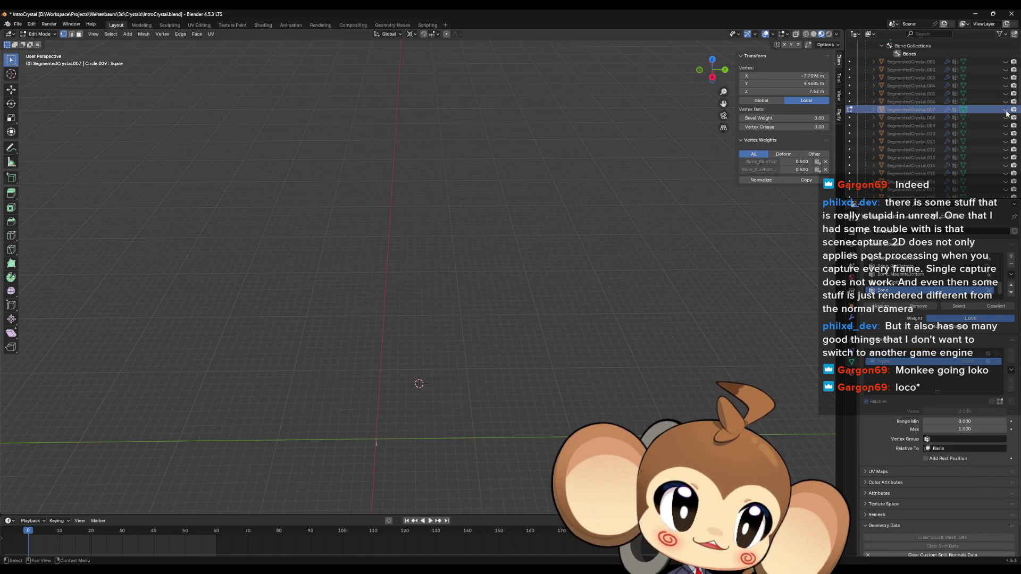
pyautogui.scroll(-5, 997, 113)
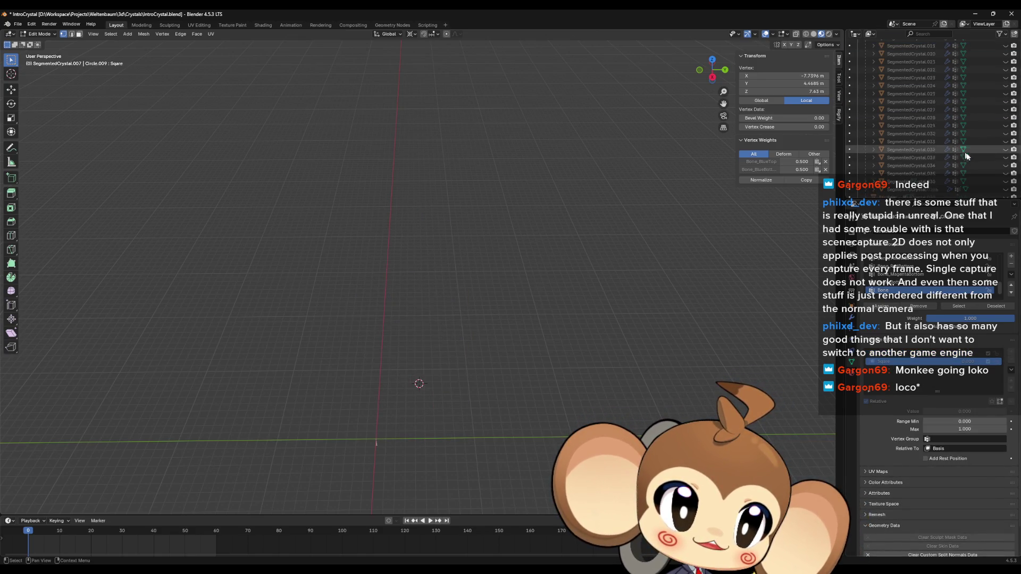
pyautogui.click(1006, 166)
pyautogui.press('Tab')
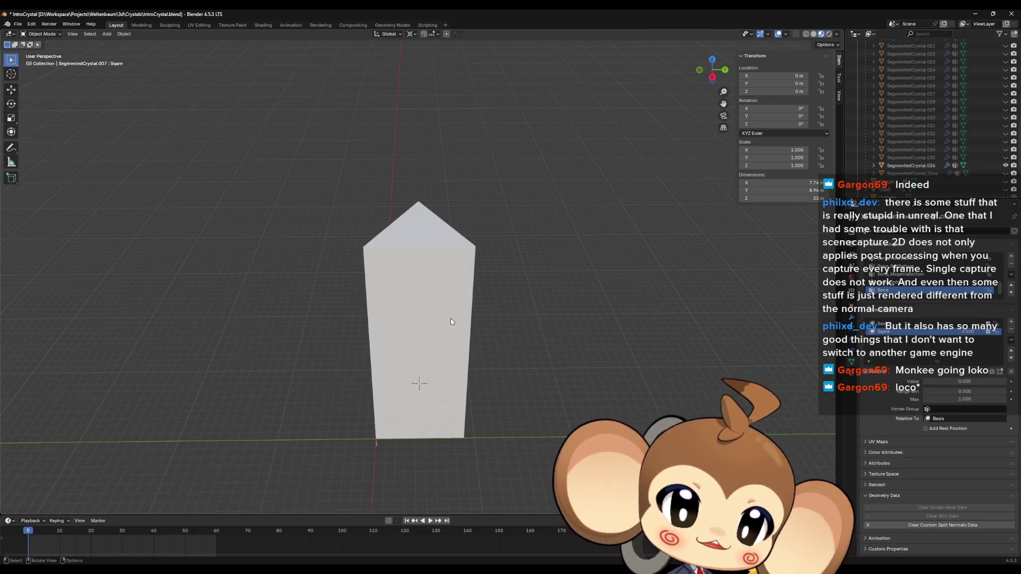
pyautogui.click(436, 315)
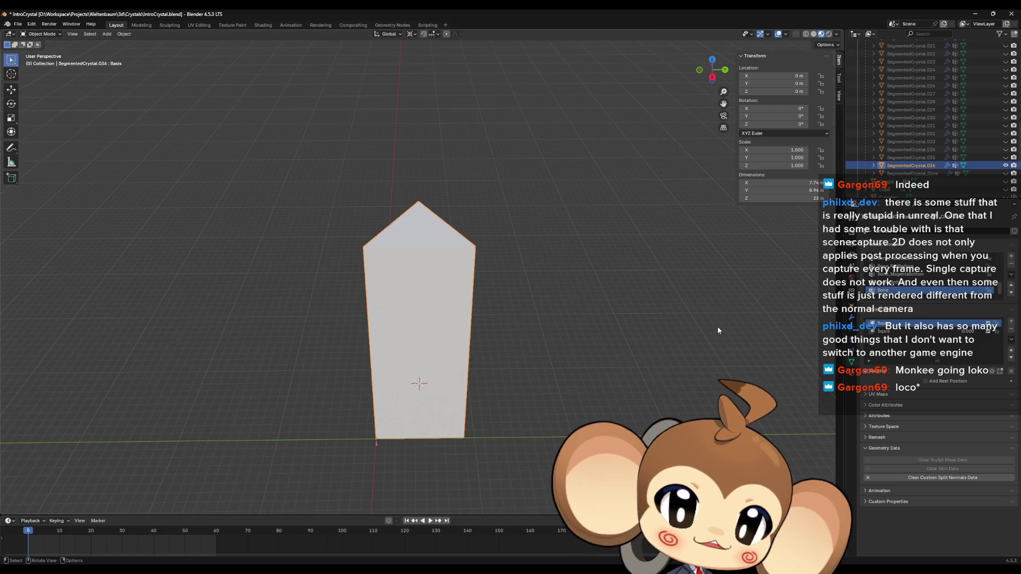
# Step: Compare the new segment's Sqare cube and Basis shape keys in Edit Mode
pyautogui.click(899, 331)
pyautogui.click(899, 324)
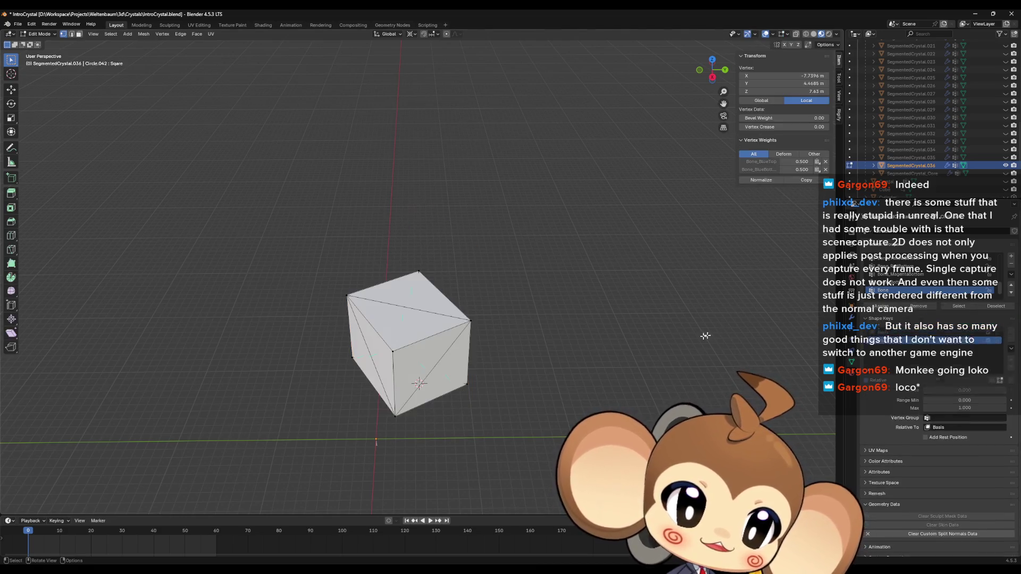
pyautogui.press('Tab')
pyautogui.click(899, 362)
pyautogui.click(899, 353)
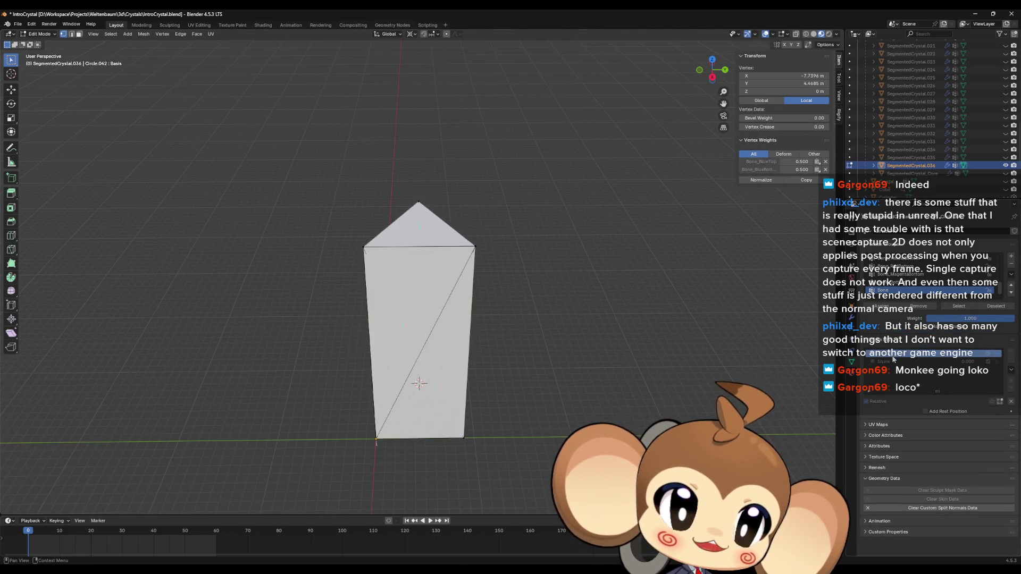
pyautogui.click(893, 362)
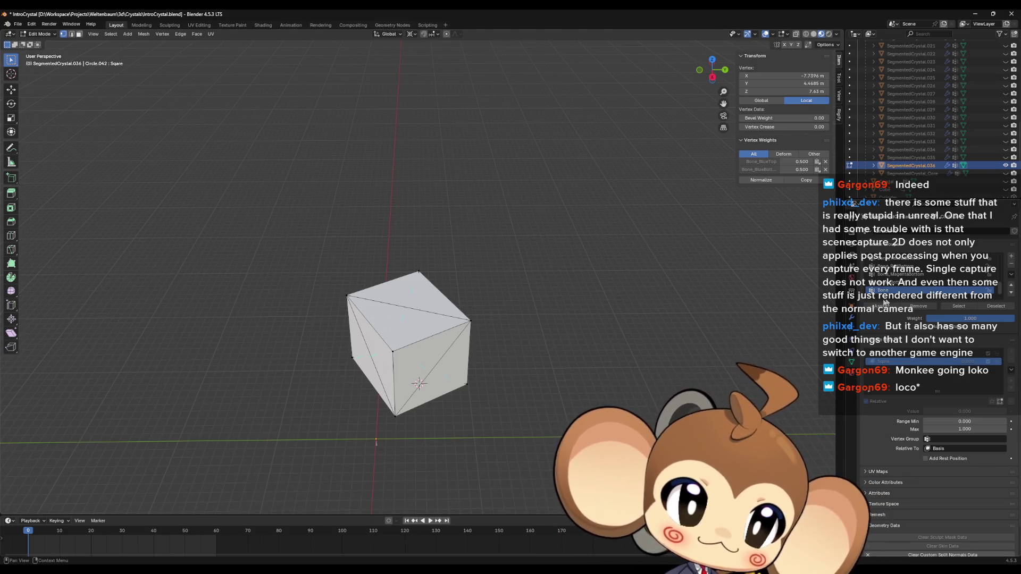
# Step: Return to Object Mode and set the segment to its pointed Basis shape key
pyautogui.press('Tab')
pyautogui.hotkey('ctrl', 'z')
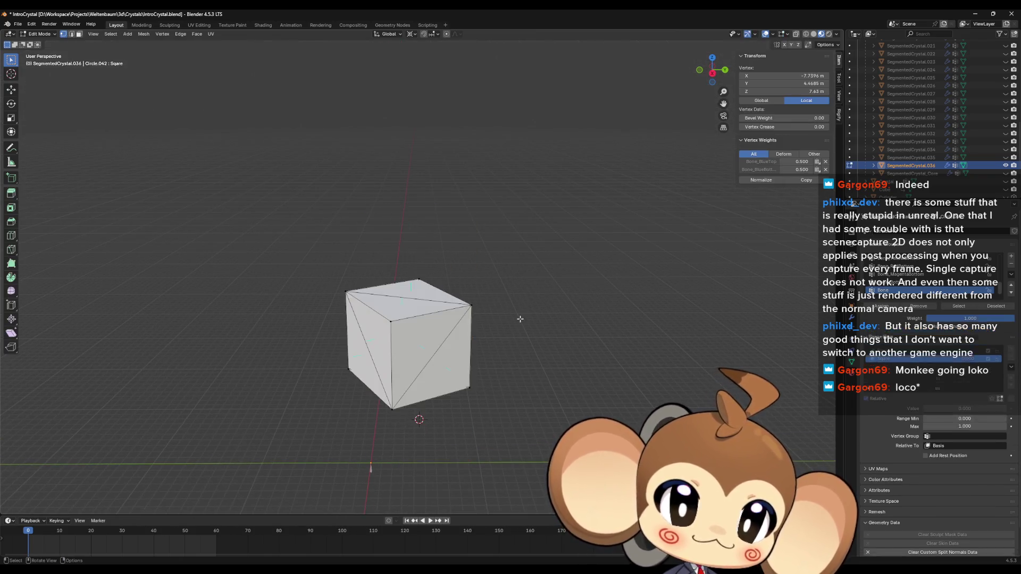
pyautogui.hotkey('ctrl', 'shift', 'z')
pyautogui.click(882, 323)
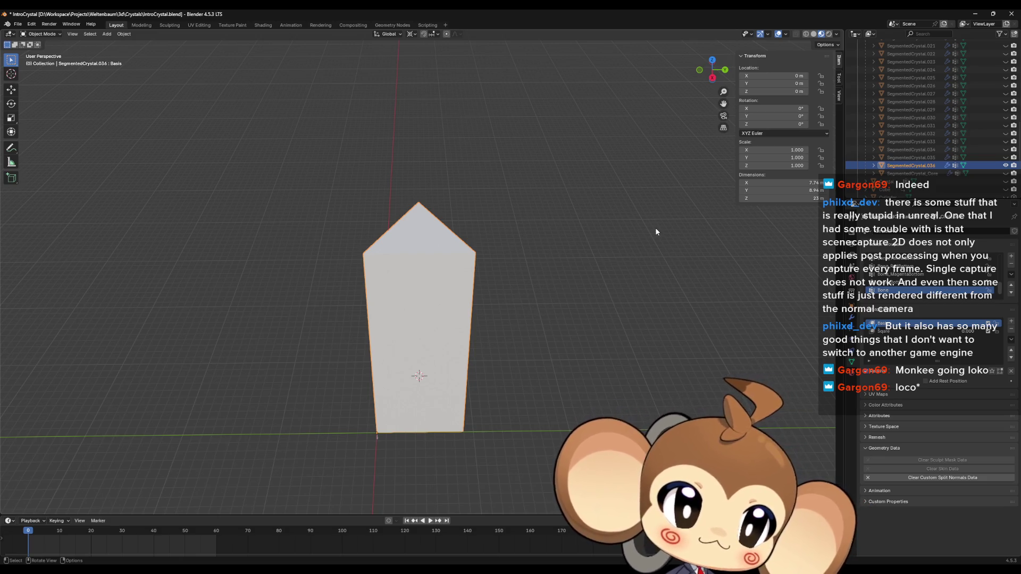
# Step: Step in and out of Edit Mode on the segment using undo and redo
pyautogui.hotkey('ctrl', 'z')
pyautogui.hotkey('ctrl', 'shift', 'z')
pyautogui.hotkey('ctrl', 'z')
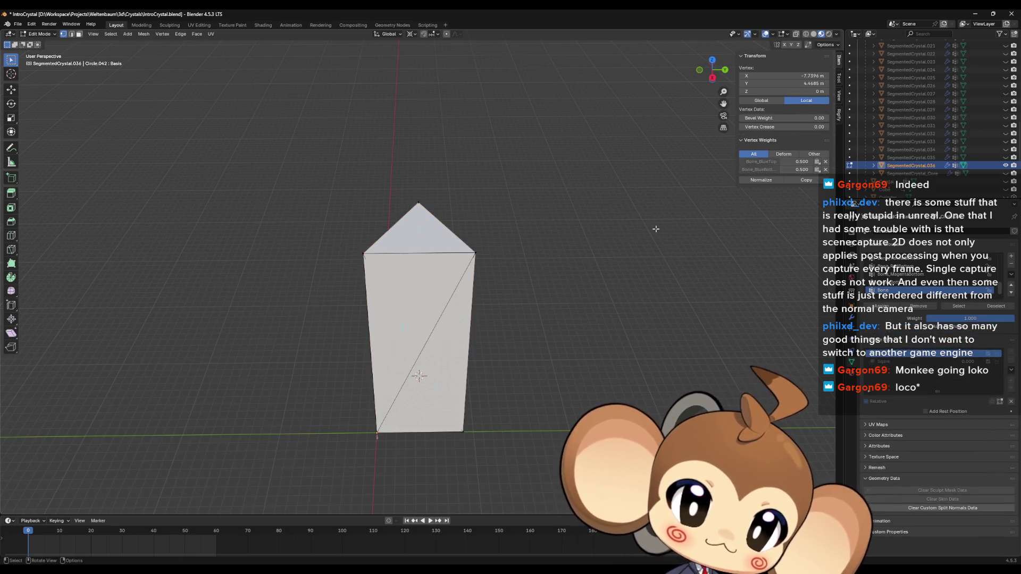
pyautogui.hotkey('ctrl', 'shift', 'z')
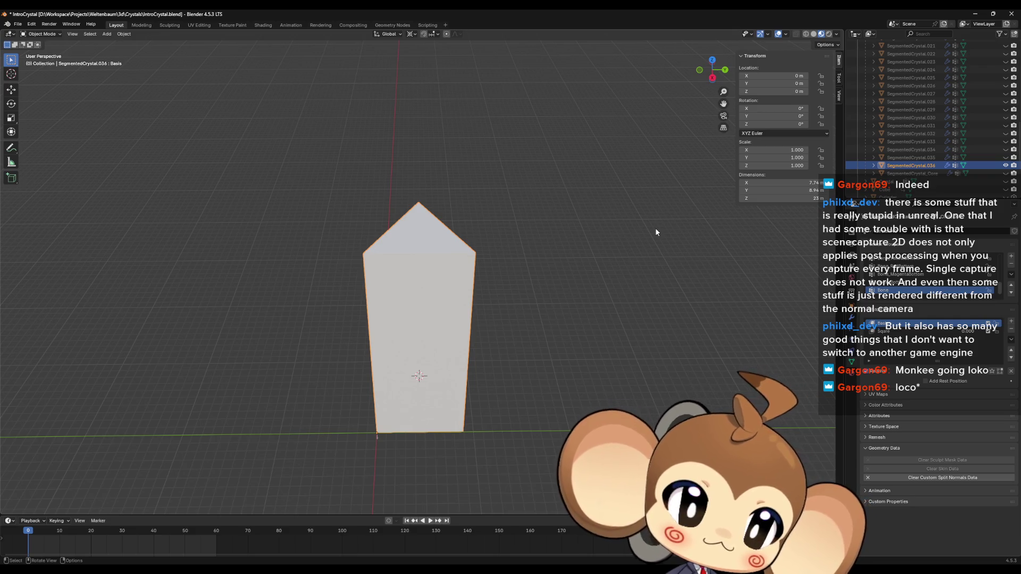
# Step: Show the Sqare cube shape on the segment and add a new shape key, Key 1
pyautogui.click(898, 332)
pyautogui.click(936, 324)
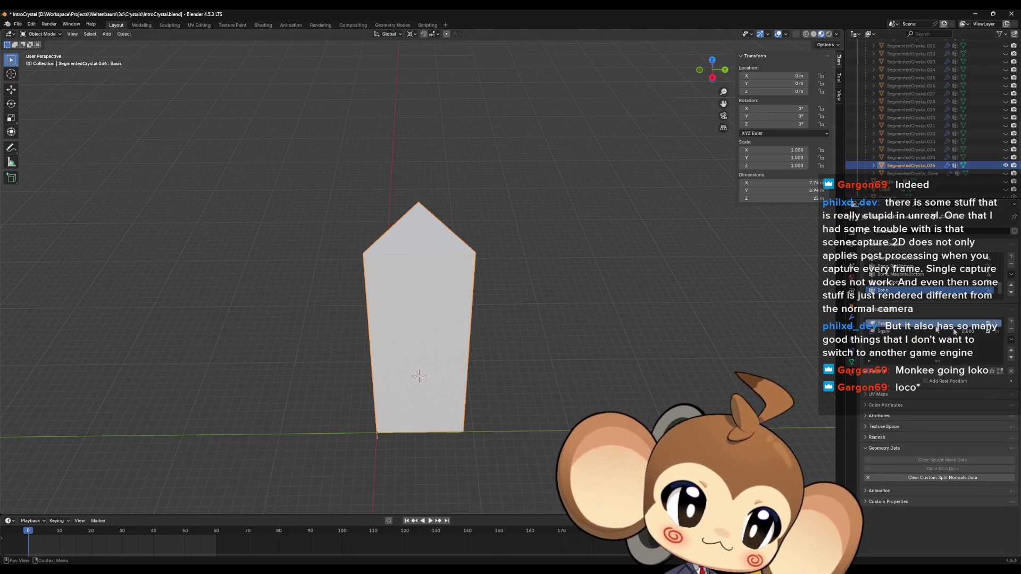
pyautogui.click(908, 330)
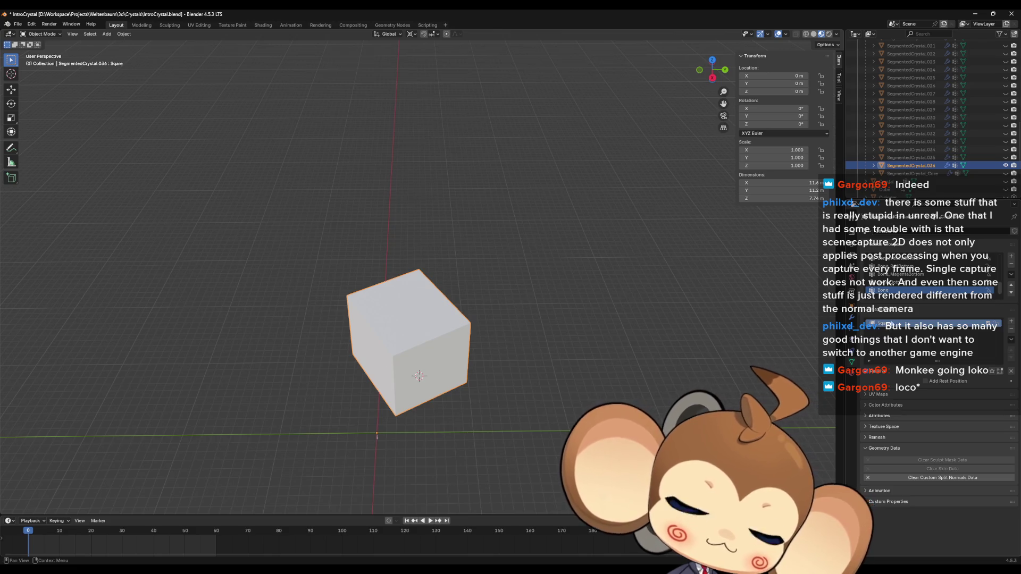
pyautogui.moveTo(703, 347); pyautogui.dragTo(698, 332, button='middle')
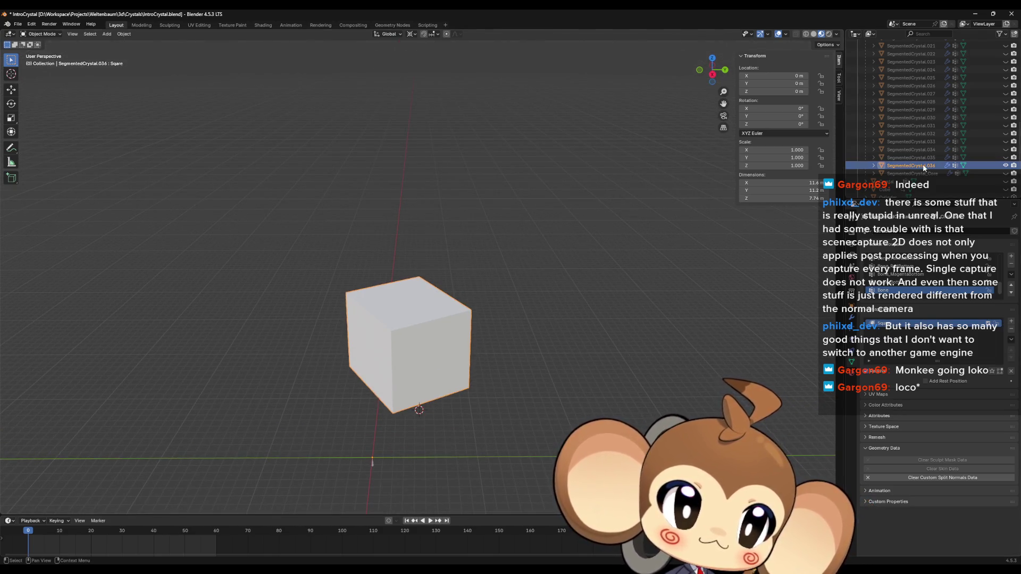
pyautogui.click(1011, 321)
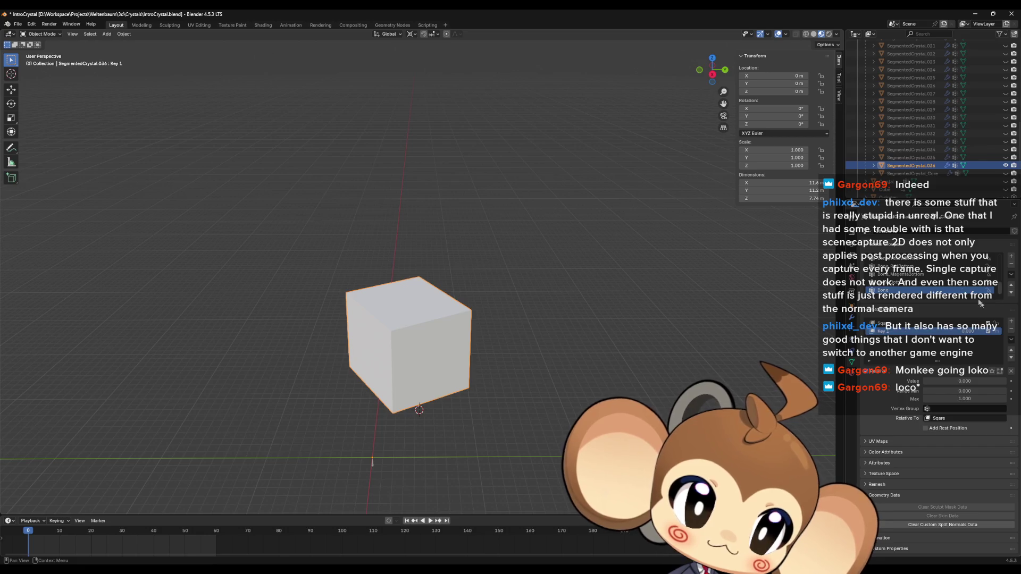
# Step: Unhide SegmentedCrystal.007 and edit it on its tall Basis shape
pyautogui.scroll(10, 937, 109)
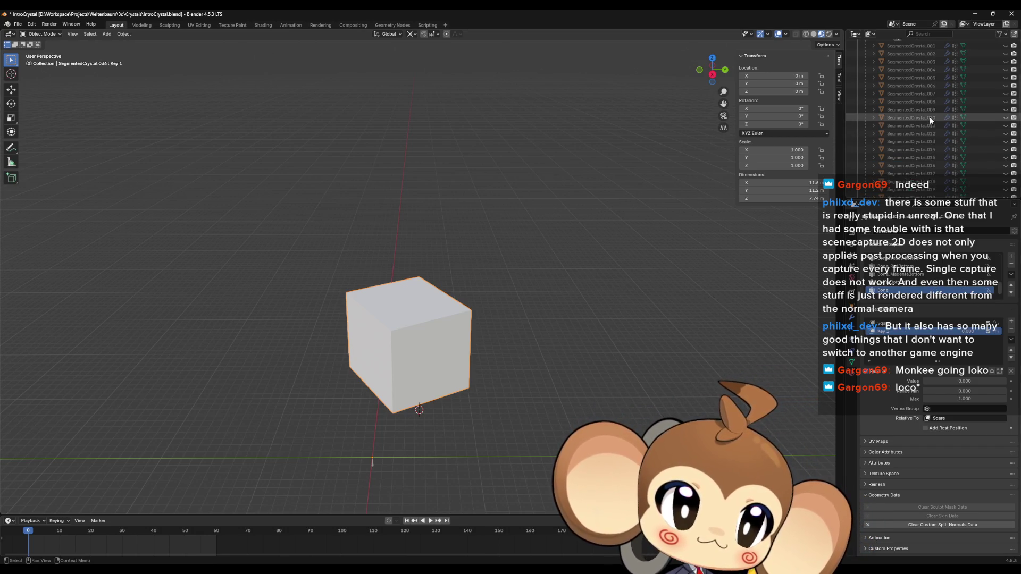
pyautogui.scroll(-1, 960, 151)
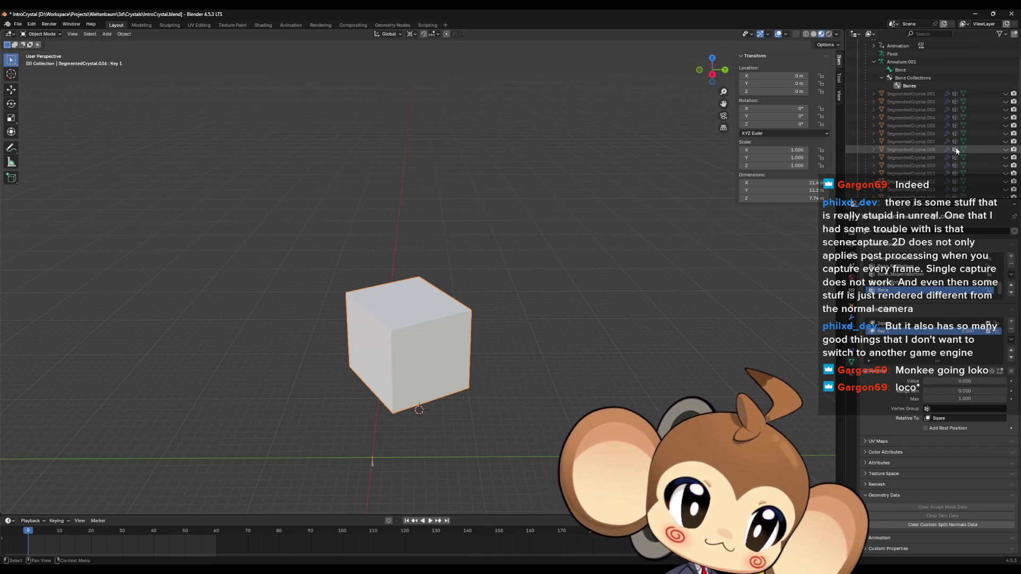
pyautogui.click(1006, 142)
pyautogui.moveTo(436, 319); pyautogui.dragTo(461, 318, button='middle')
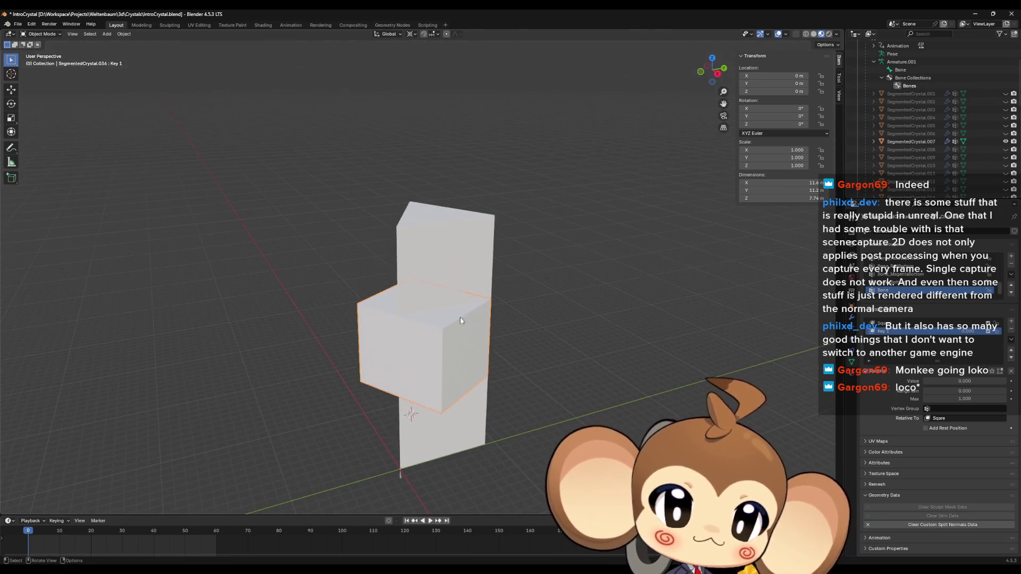
pyautogui.click(471, 281)
pyautogui.press('Tab')
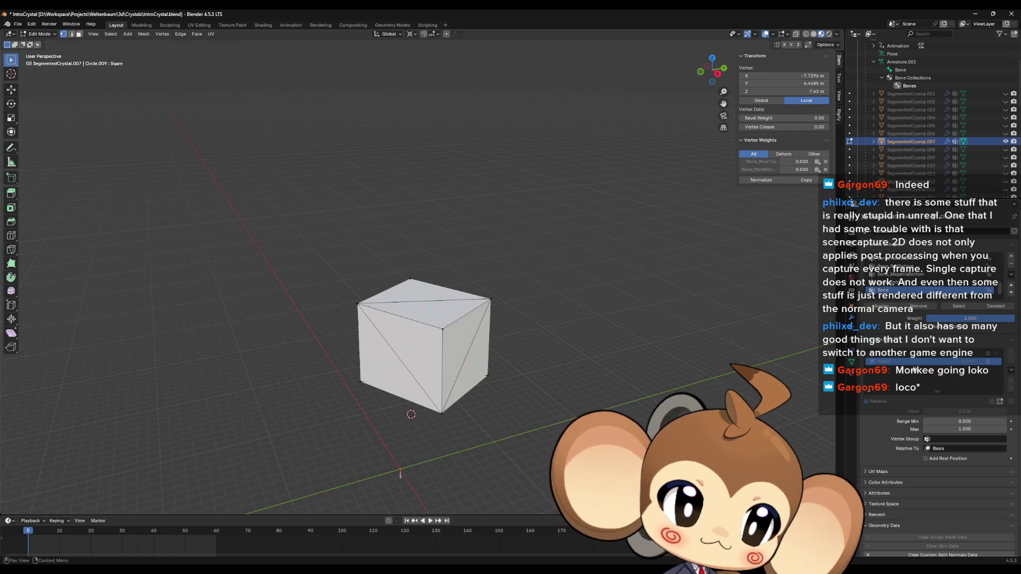
pyautogui.click(904, 353)
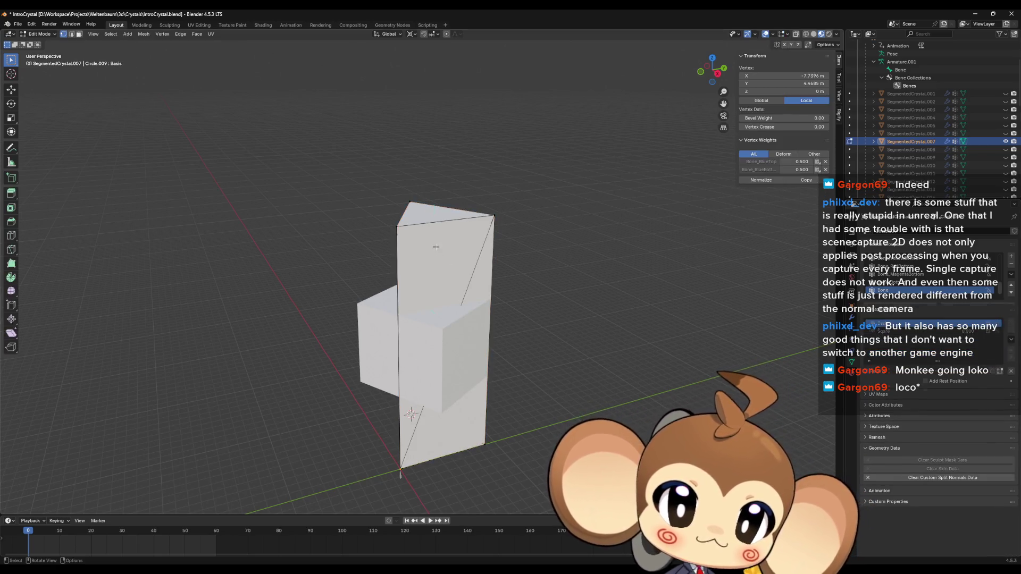
# Step: Put the 3D cursor on the column's top vertex, then start editing the cube segment
pyautogui.hotkey('shift', 's')
pyautogui.click(397, 257)
pyautogui.press('Tab')
pyautogui.click(442, 340)
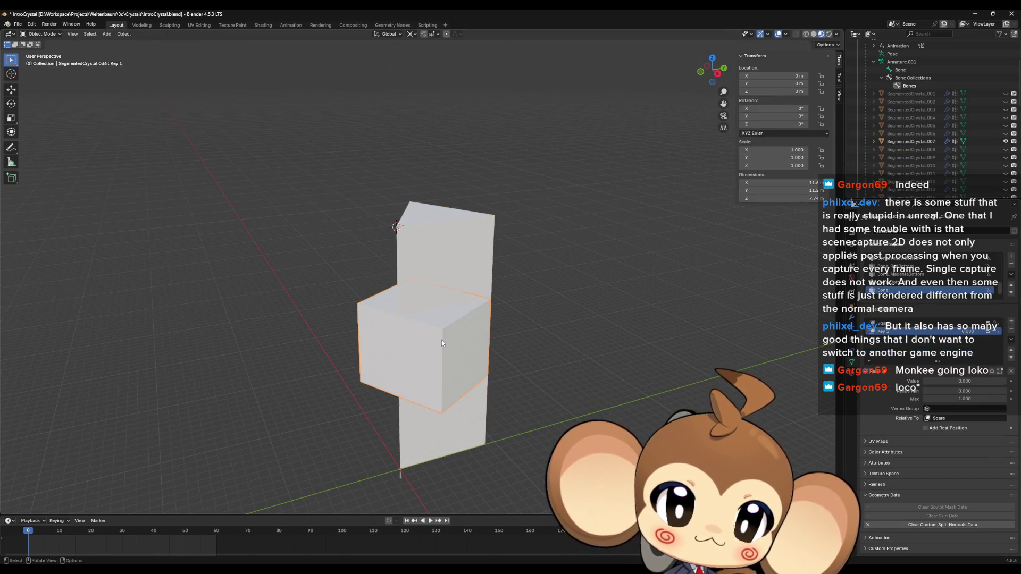
pyautogui.moveTo(441, 343); pyautogui.dragTo(388, 258, button='middle')
pyautogui.press('Tab')
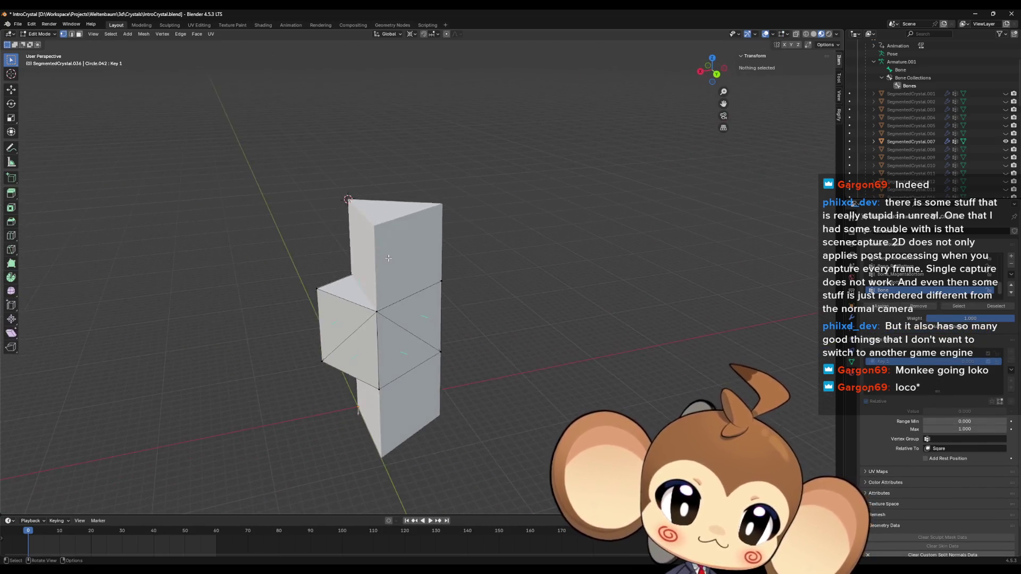
# Step: Compare vertices on the column and the cube, then select SegmentedCrystal.007
pyautogui.hotkey('alt', 'q')
pyautogui.click(374, 226)
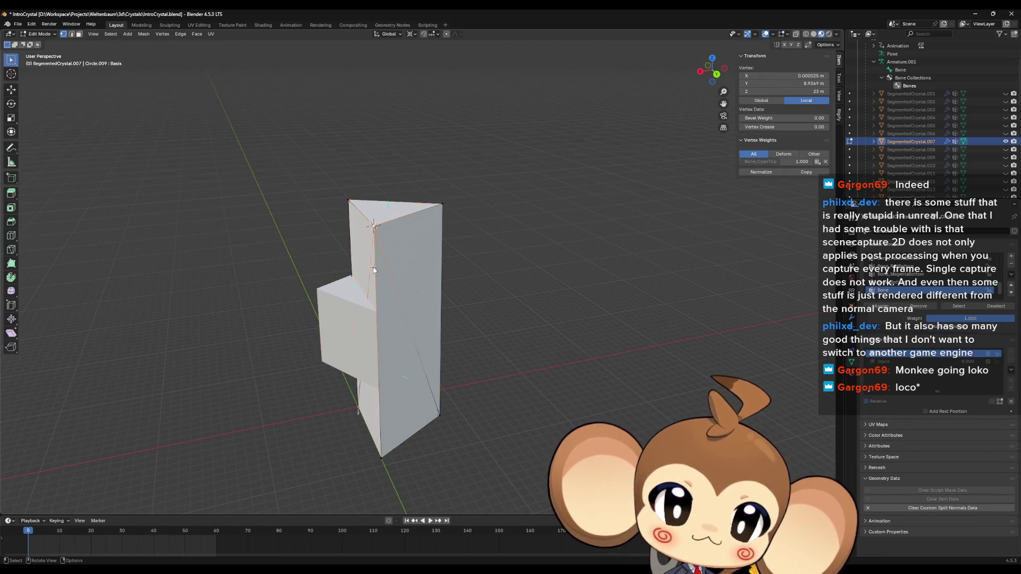
pyautogui.hotkey('alt', 'q')
pyautogui.click(377, 312)
pyautogui.press('s')
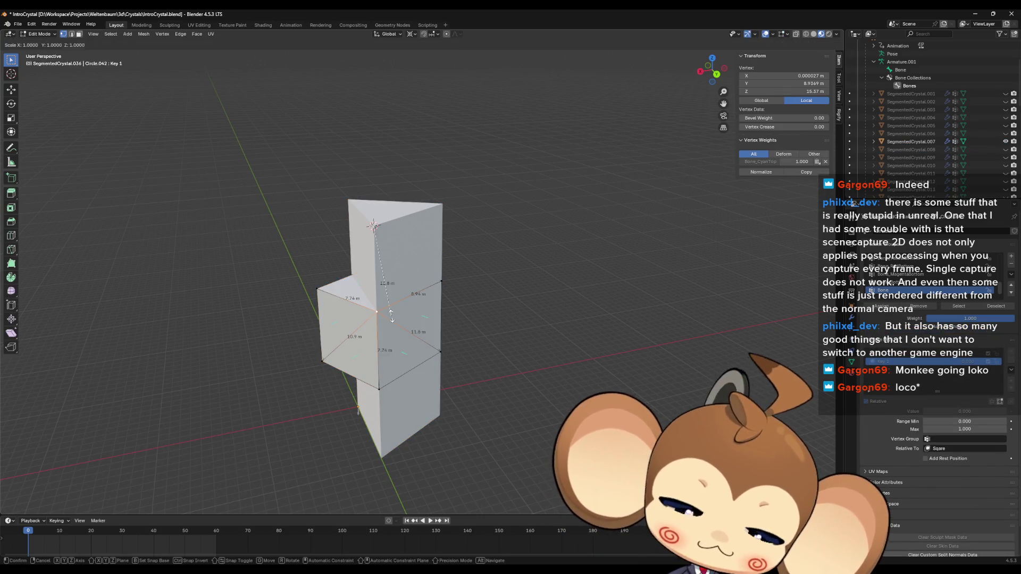
pyautogui.press('Escape')
pyautogui.press('Tab')
pyautogui.click(406, 251)
pyautogui.moveTo(409, 250); pyautogui.dragTo(439, 261, button='middle')
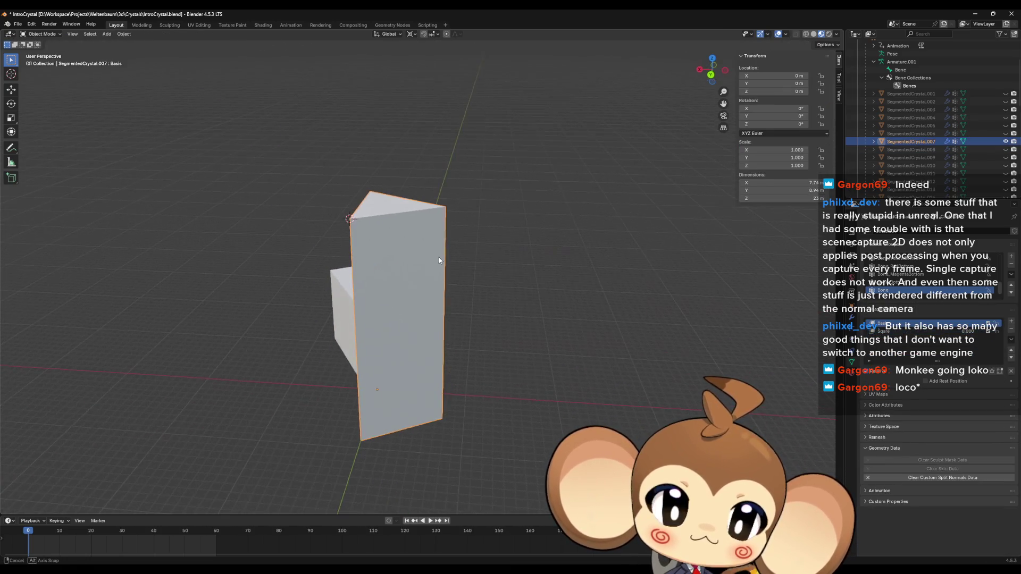
# Step: Snap the 3D cursor to the column segment's top corner vertex
pyautogui.press('Tab')
pyautogui.click(446, 207)
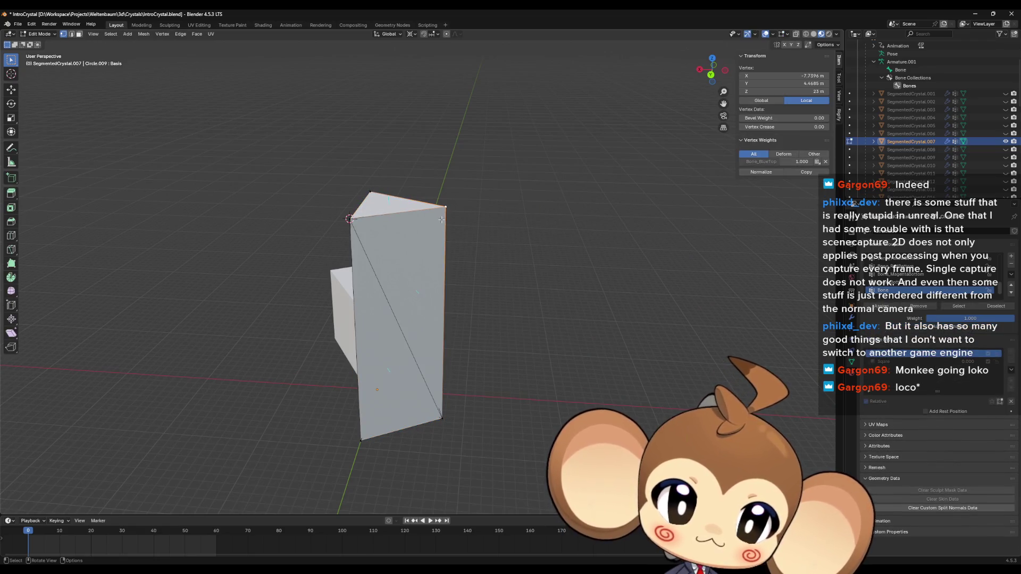
pyautogui.hotkey('shift', 's')
pyautogui.click(441, 261)
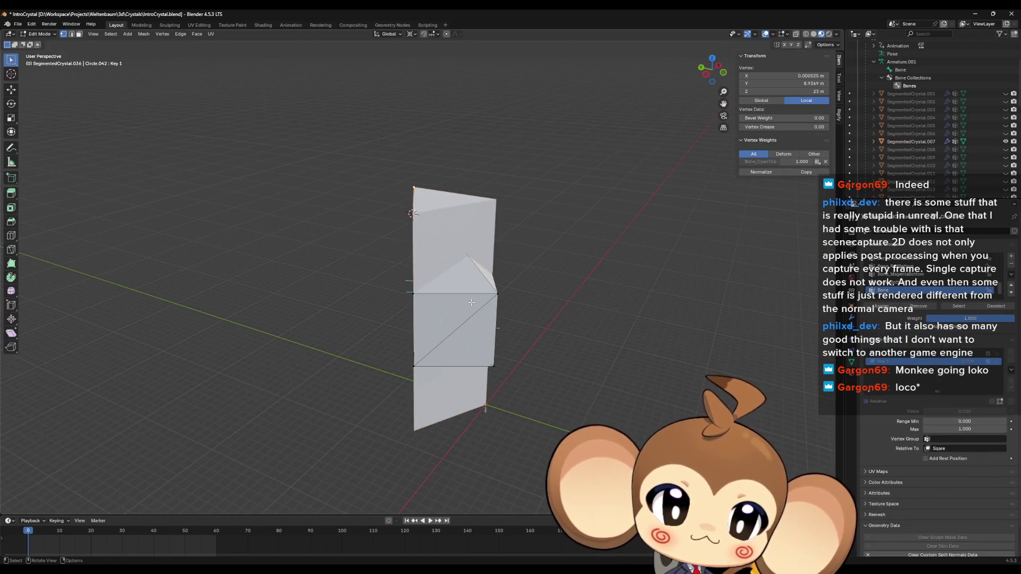
pyautogui.press('Tab')
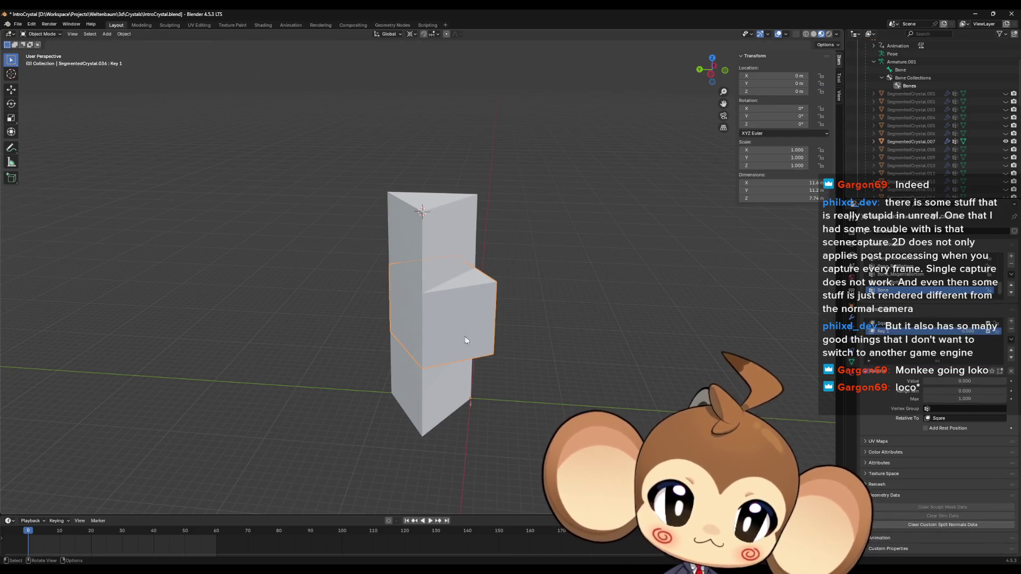
# Step: Snap the 3D cursor to the neighbouring segment's bottom vertex
pyautogui.click(440, 393)
pyautogui.press('Tab')
pyautogui.click(424, 449)
pyautogui.hotkey('shift', 's')
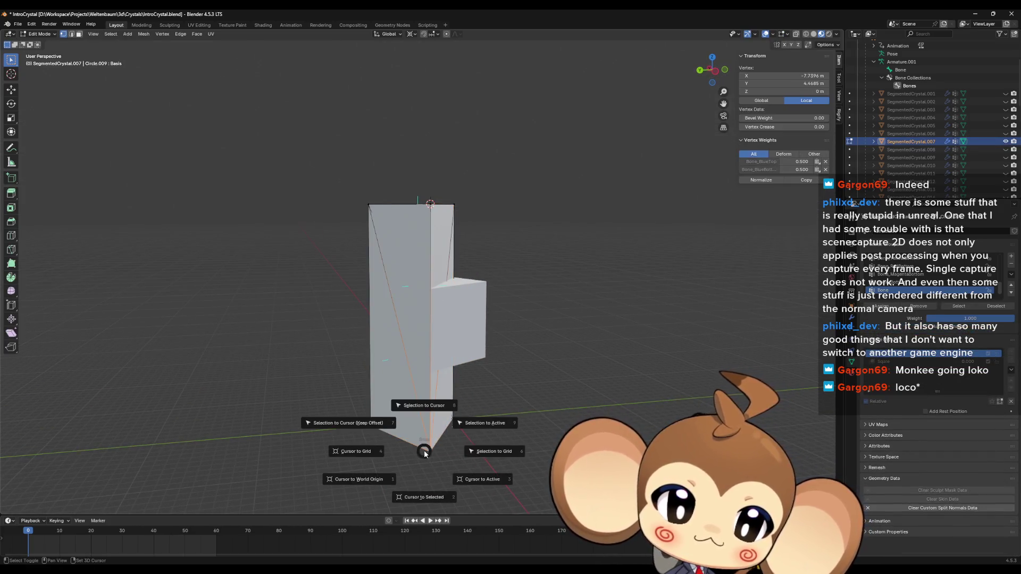
pyautogui.click(425, 480)
pyautogui.press('Tab')
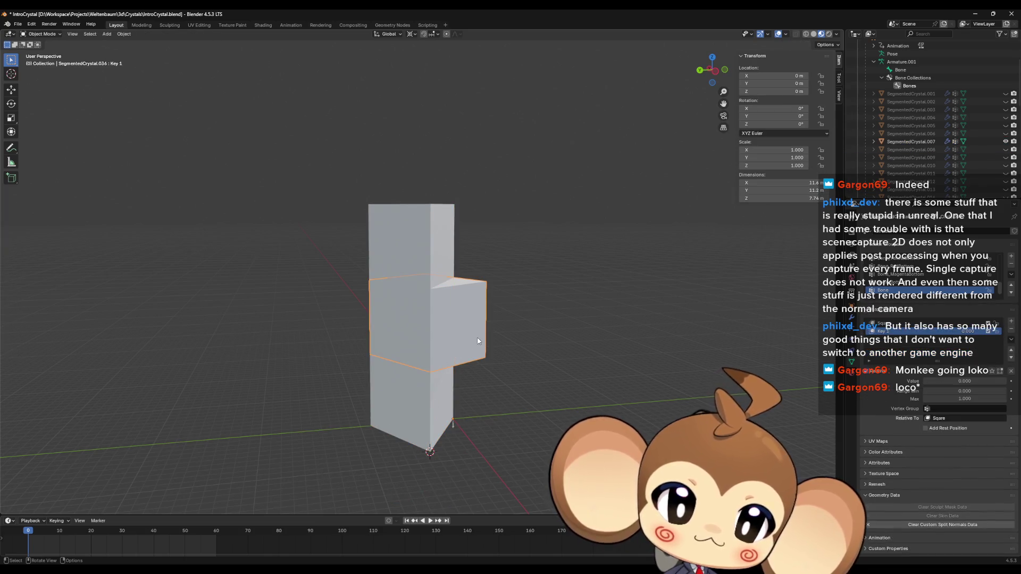
# Step: Flatten a vertex of the new segment onto the cursor with scale Z 0
pyautogui.moveTo(479, 345)
pyautogui.mouseDown(button='middle')
pyautogui.moveTo(597, 358)
pyautogui.moveTo(496, 347)
pyautogui.moveTo(438, 383)
pyautogui.mouseUp(button='middle')
pyautogui.press('Tab')
pyautogui.click(435, 377)
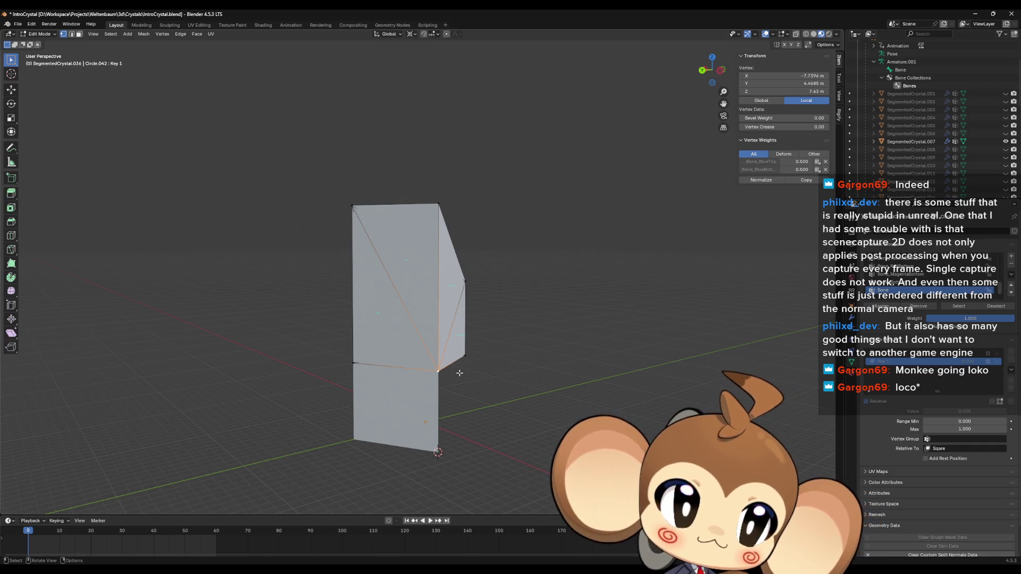
pyautogui.press('s')
pyautogui.press('z')
pyautogui.press('0')
pyautogui.press('Return')
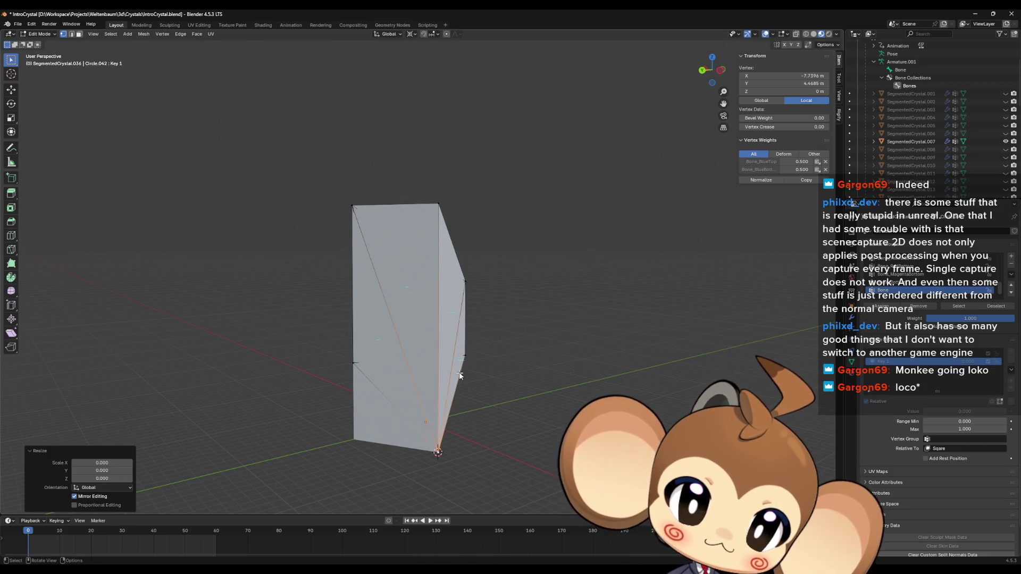
# Step: Collapse another vertex of the new segment onto the cursor with scale 0
pyautogui.hotkey('alt', 'q')
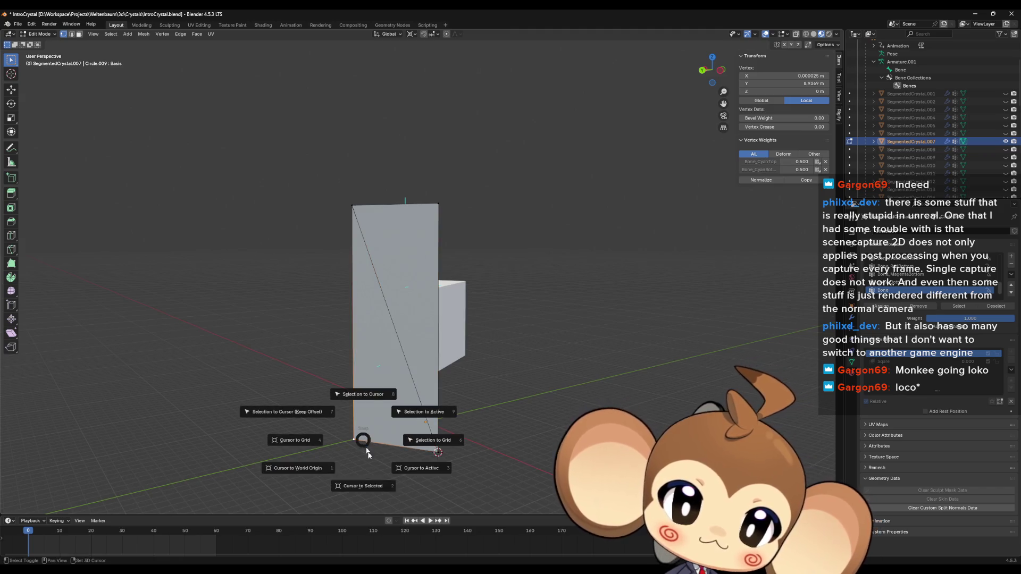
pyautogui.hotkey('alt', 'q')
pyautogui.click(367, 361)
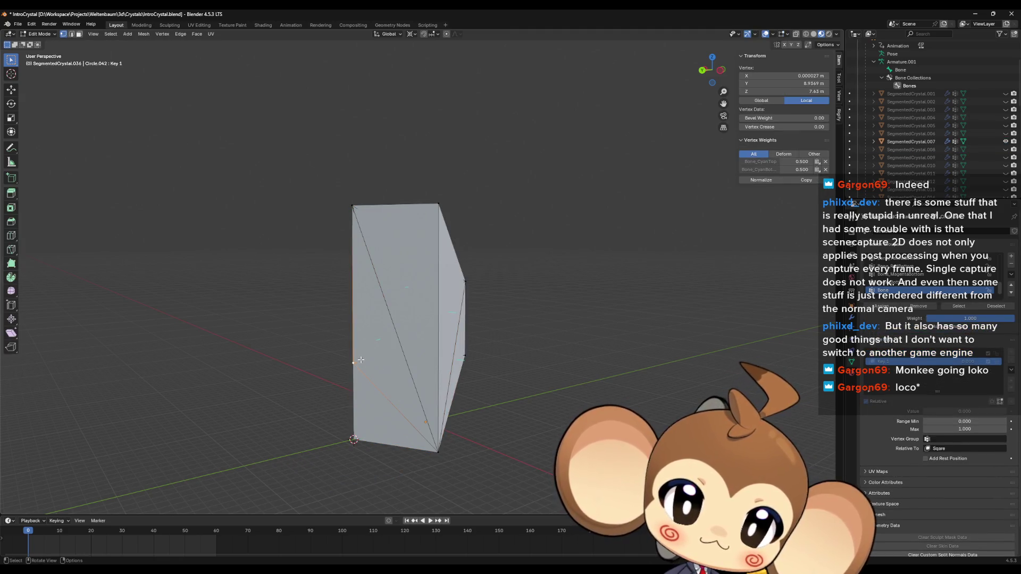
pyautogui.press('s')
pyautogui.press('0')
pyautogui.press('Return')
# Step: Inspect the neighbouring crystal segment's mesh from a new angle
pyautogui.moveTo(391, 377)
pyautogui.mouseDown(button='middle')
pyautogui.moveTo(541, 375)
pyautogui.moveTo(485, 416)
pyautogui.mouseUp(button='middle')
pyautogui.moveTo(414, 438); pyautogui.dragTo(385, 457, button='middle')
pyautogui.click(385, 456)
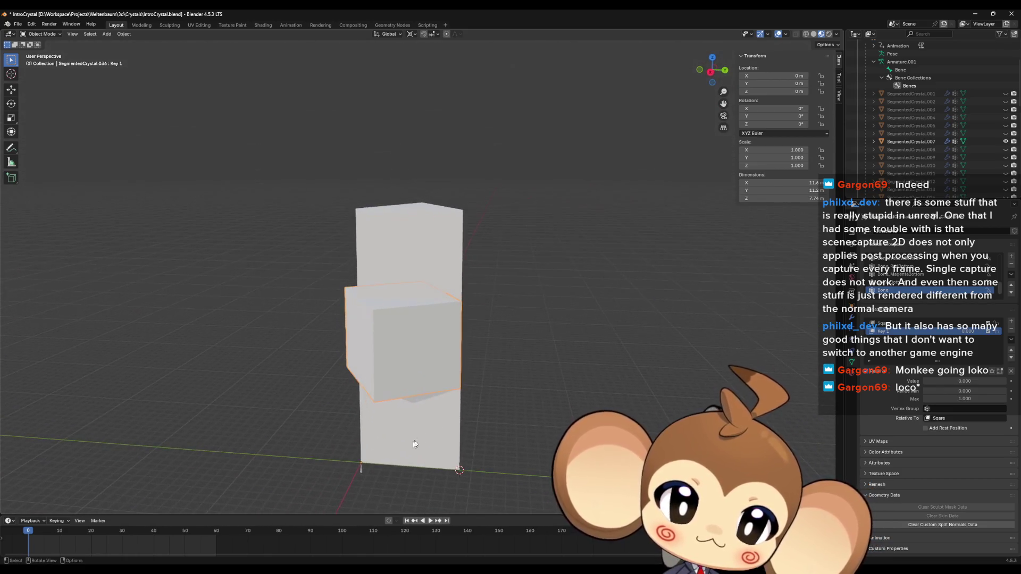
pyautogui.press('Tab')
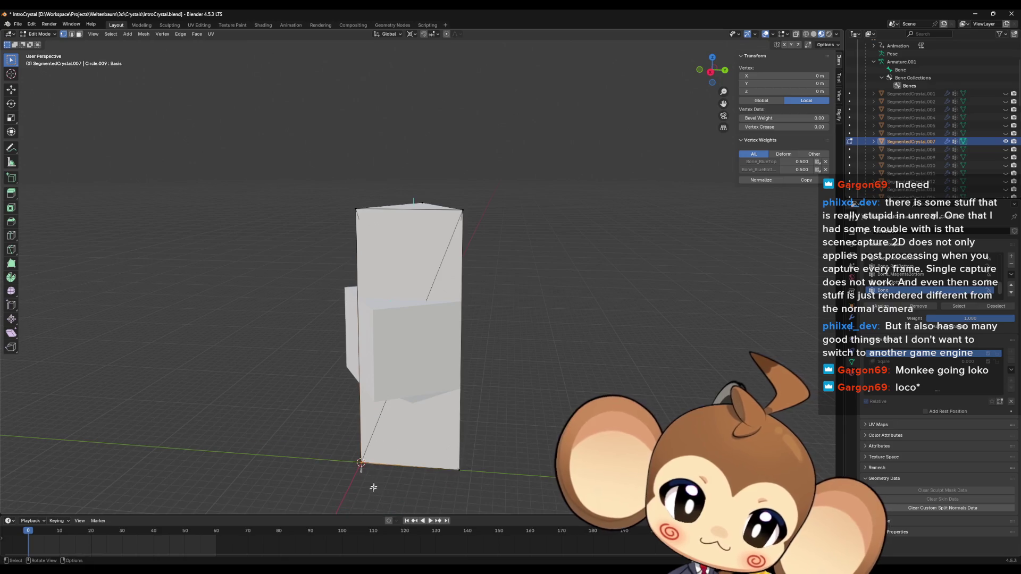
pyautogui.press('Tab')
# Step: Select the new top segment and adjust its chosen vertices
pyautogui.click(393, 369)
pyautogui.moveTo(393, 370); pyautogui.dragTo(431, 388, button='middle')
pyautogui.press('Tab')
pyautogui.click(423, 400)
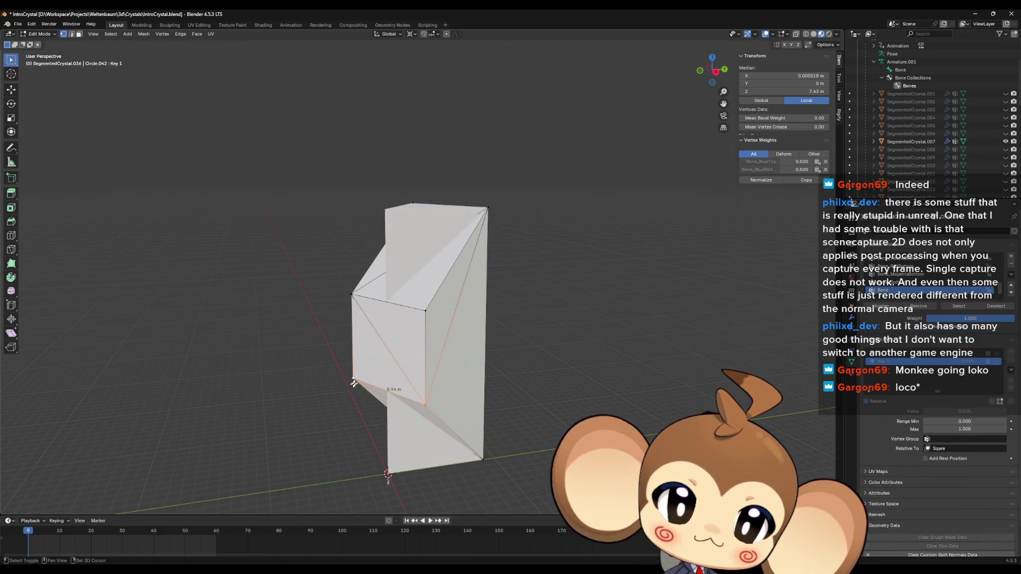
pyautogui.moveTo(354, 383); pyautogui.dragTo(362, 368)
pyautogui.press('Tab')
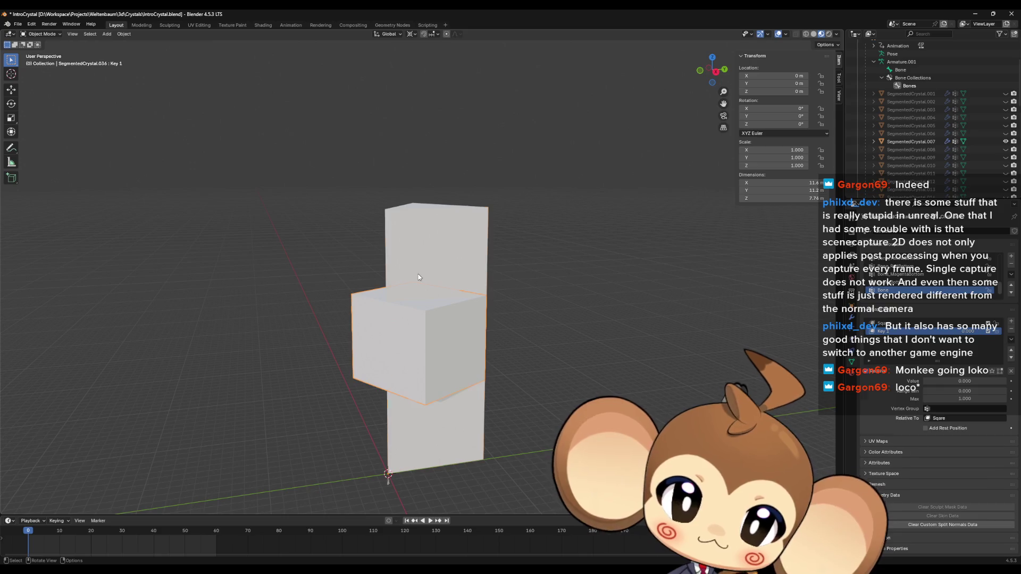
# Step: Collapse the segment's vertices onto its snapped top corner, undo to the cube, and activate Sqare
pyautogui.hotkey('shift', 's')
pyautogui.click(394, 320)
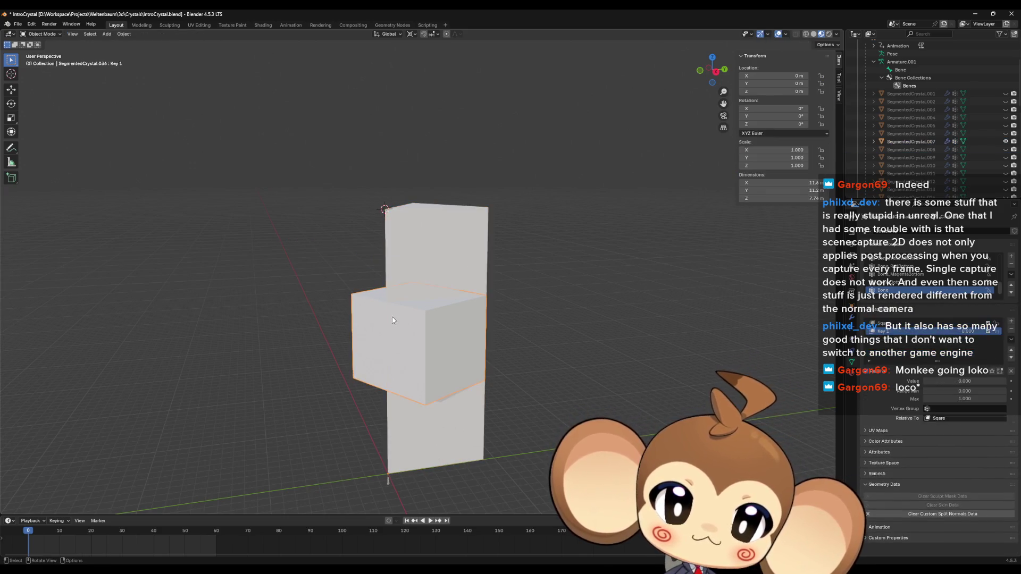
pyautogui.press('Tab')
pyautogui.press('s')
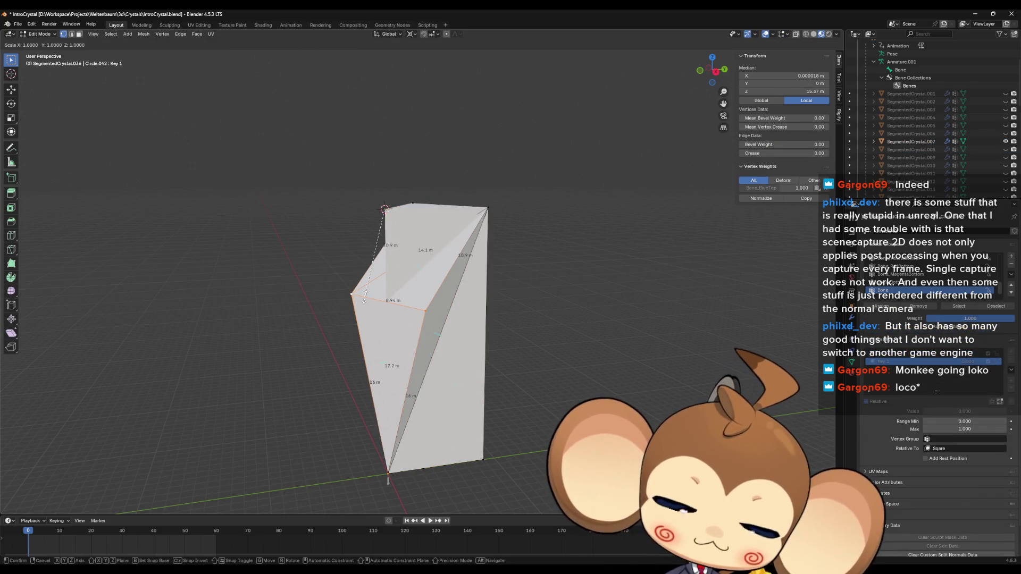
pyautogui.press('0')
pyautogui.press('Return')
pyautogui.hotkey('ctrl', 'z')
pyautogui.hotkey('ctrl', 'z')
pyautogui.hotkey('ctrl', 'z')
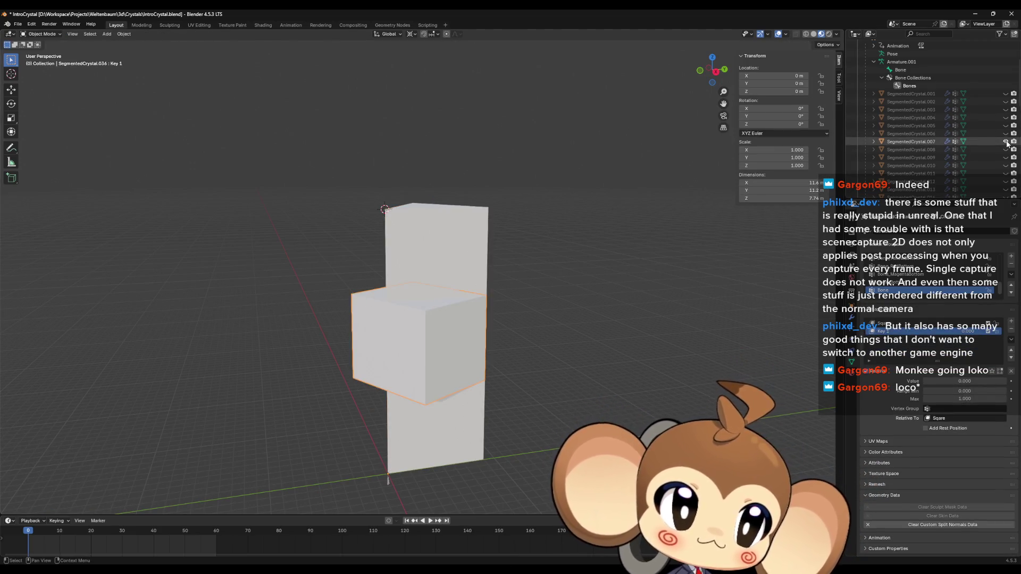
pyautogui.click(890, 323)
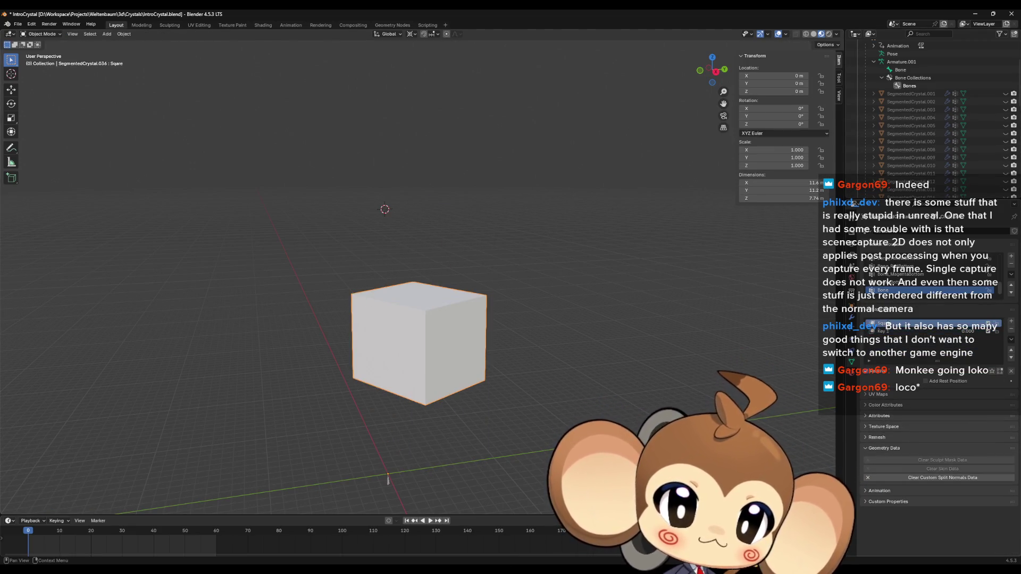
# Step: Compare the Key 1 and Sqare shape keys on the cube in Edit Mode
pyautogui.press('Tab')
pyautogui.click(885, 361)
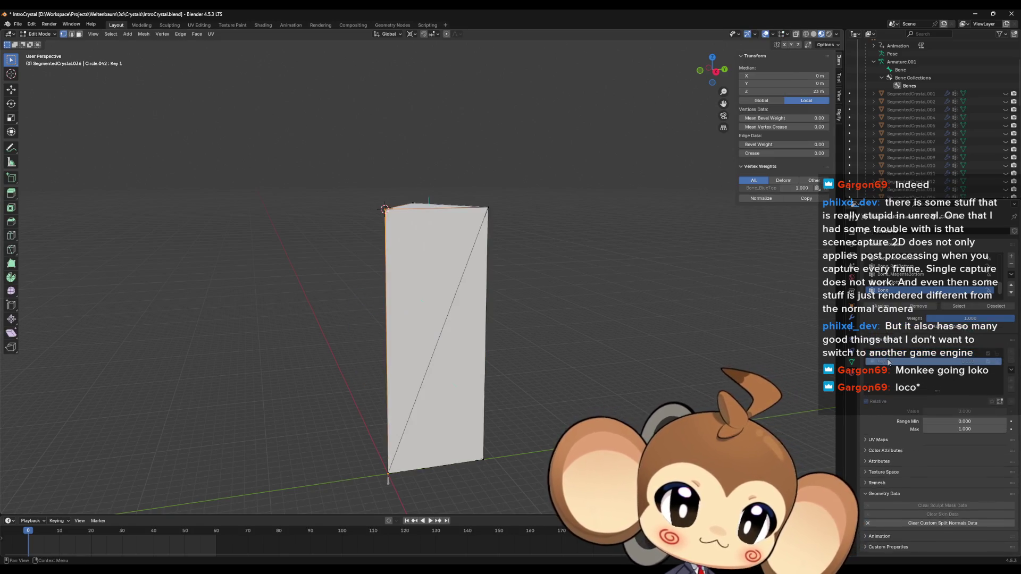
pyautogui.click(886, 354)
pyautogui.click(886, 362)
pyautogui.press('Tab')
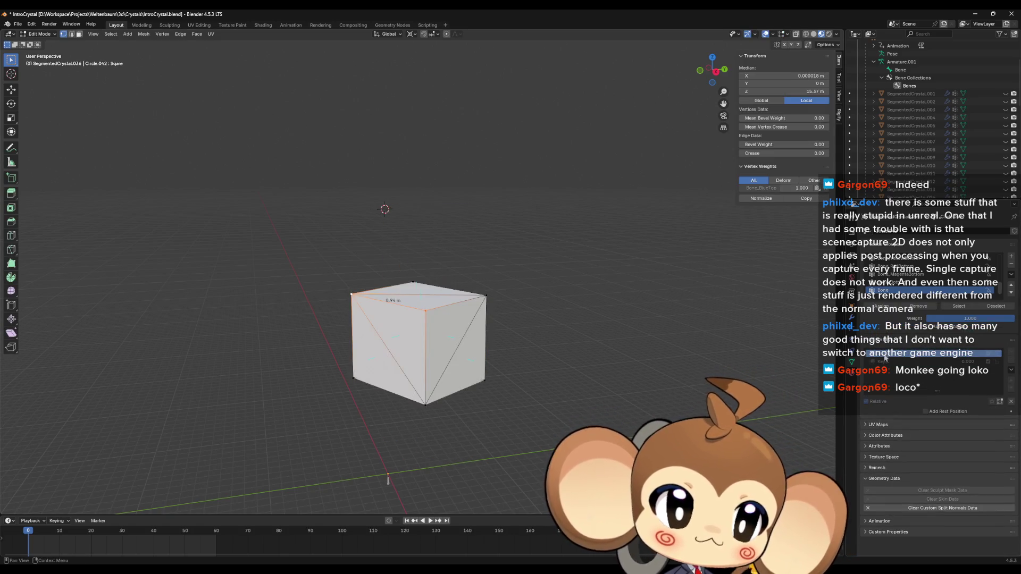
# Step: Rename Key 1 to Key1, raise its value on the cube, then activate Basis
pyautogui.click(918, 353)
pyautogui.doubleClick(904, 324)
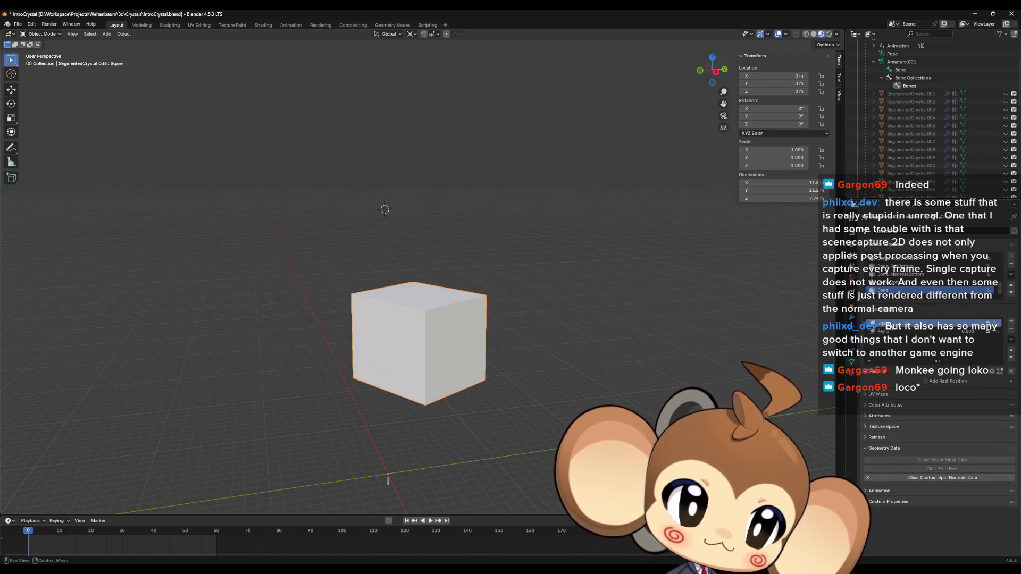
pyautogui.click(904, 331)
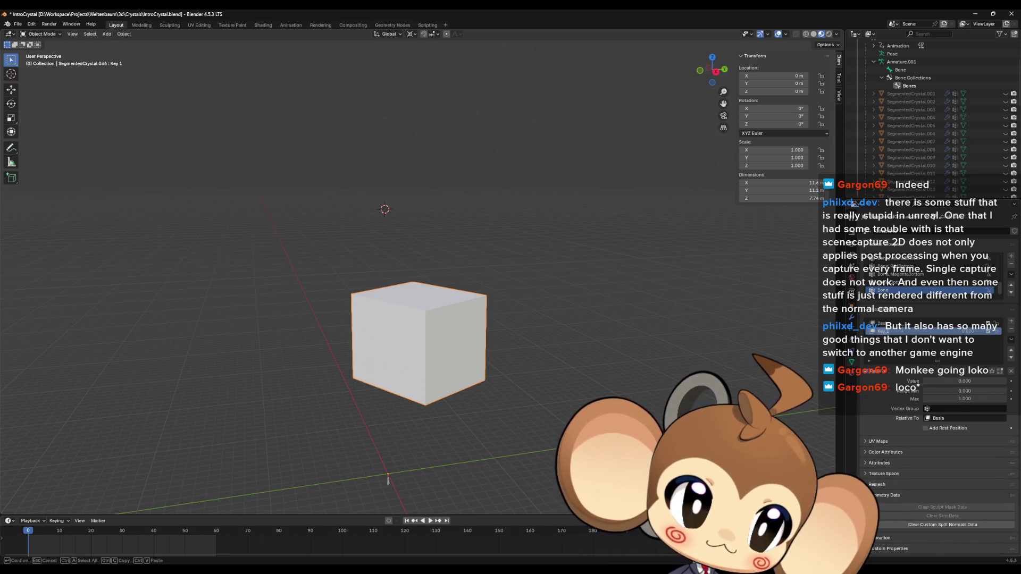
pyautogui.press('Tab')
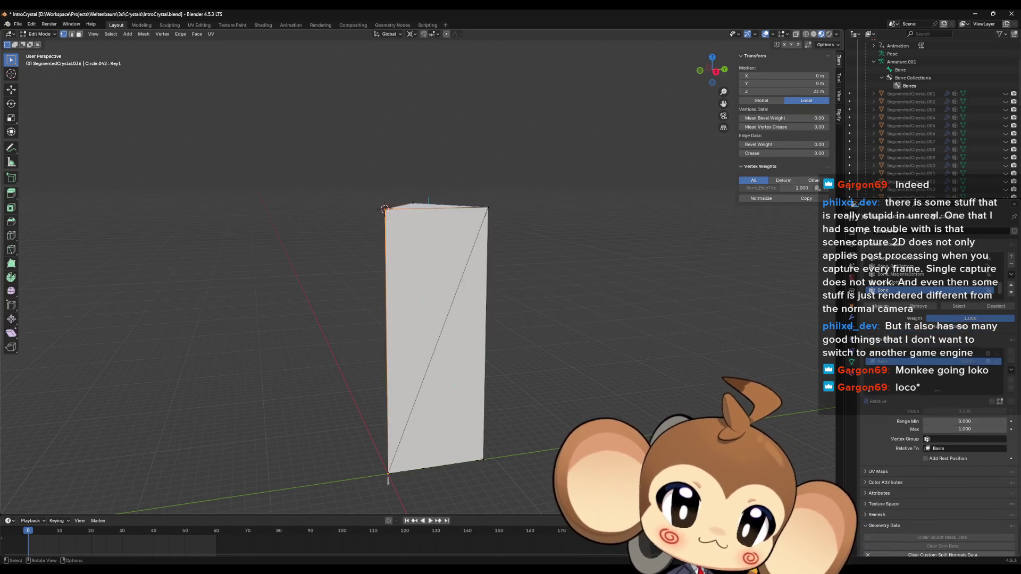
pyautogui.press('Tab')
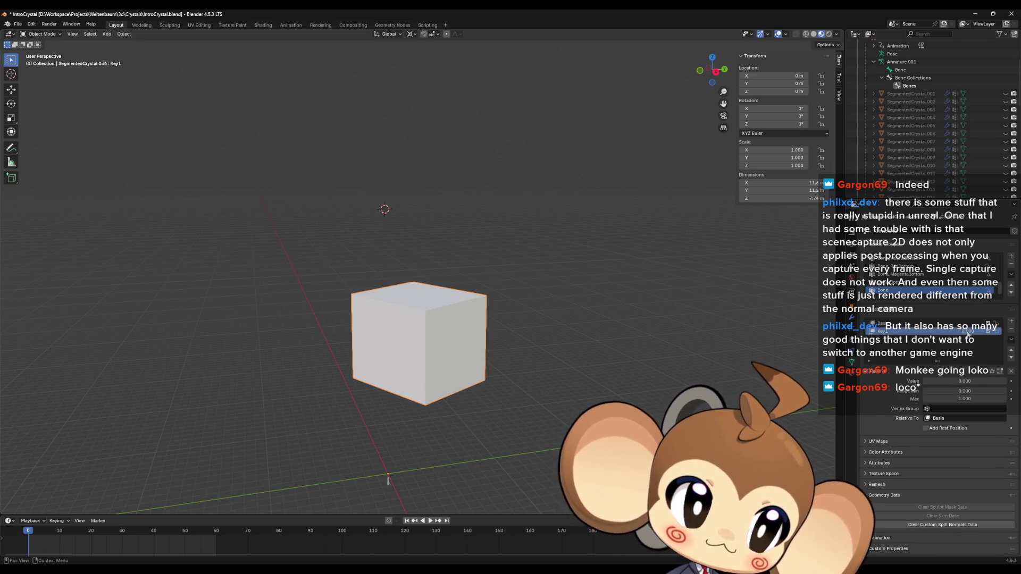
pyautogui.moveTo(947, 381)
pyautogui.mouseDown()
pyautogui.moveTo(979, 382)
pyautogui.moveTo(926, 381)
pyautogui.moveTo(981, 381)
pyautogui.moveTo(925, 381)
pyautogui.mouseUp()
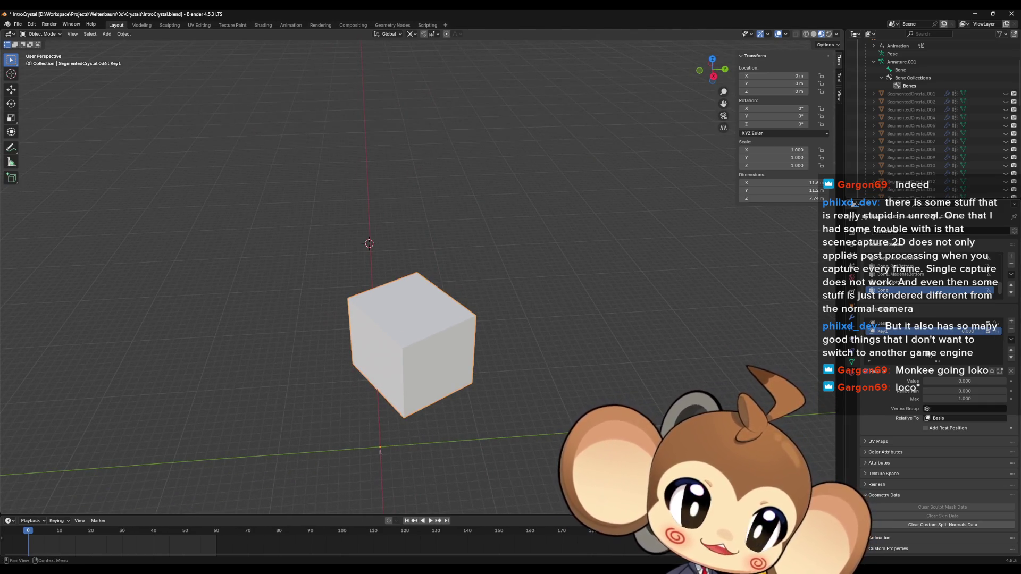
pyautogui.click(895, 323)
# Step: Set the Key1 shape key value to 1.000 to morph the cube into the wedge
pyautogui.press('Tab')
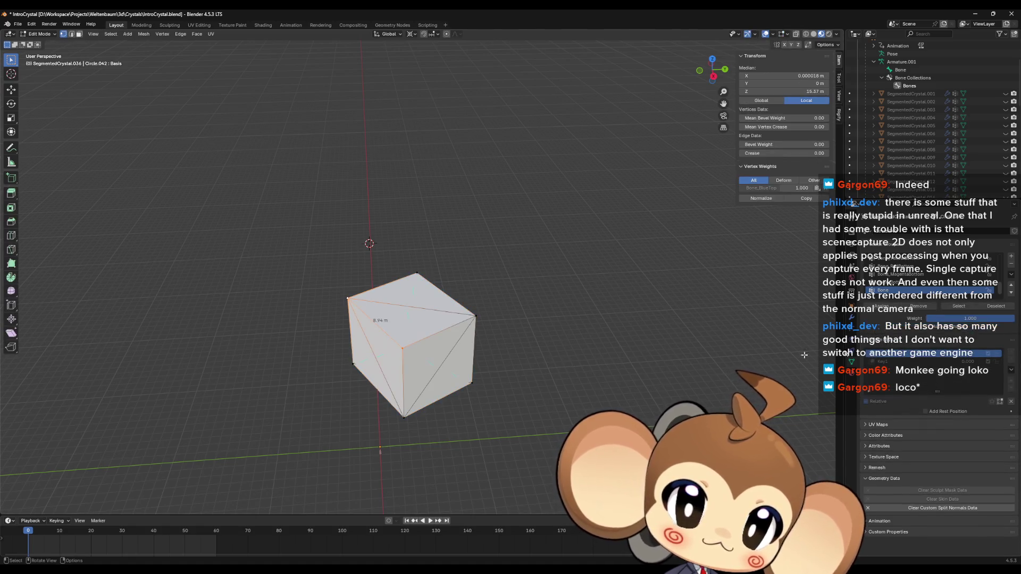
pyautogui.click(895, 362)
pyautogui.scroll(-4, 481, 343)
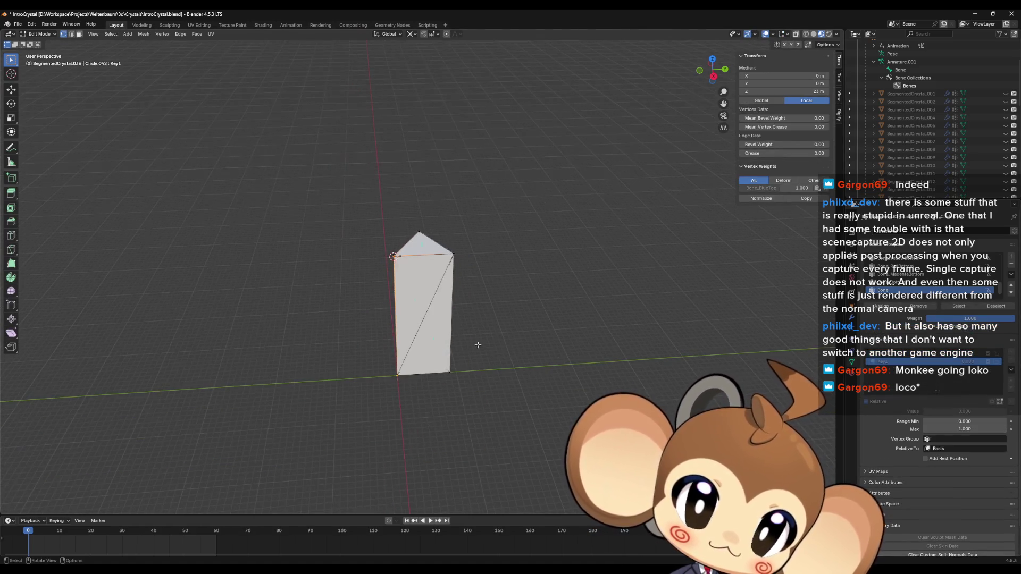
pyautogui.press('Tab')
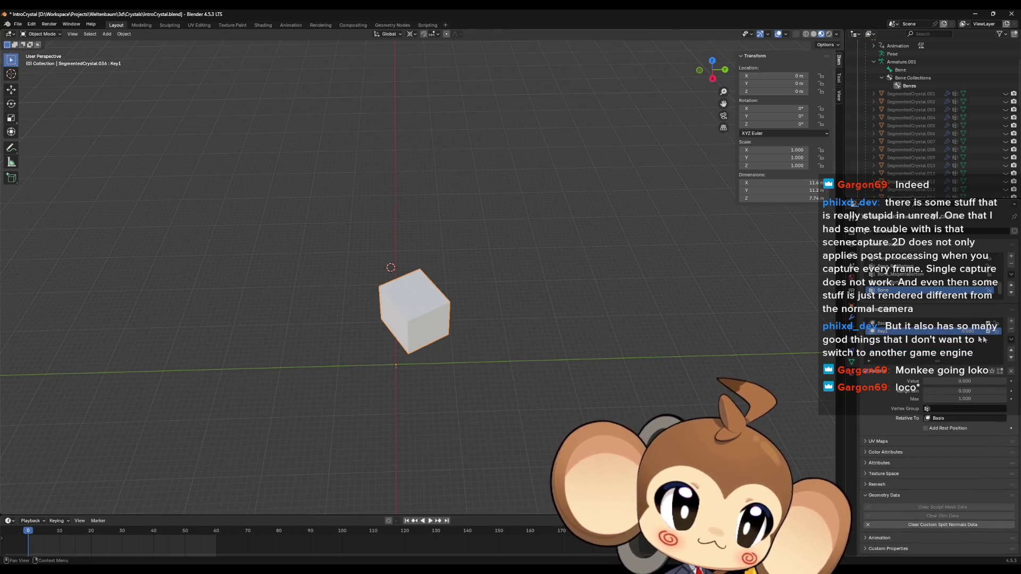
pyautogui.moveTo(967, 333); pyautogui.dragTo(1000, 333)
# Step: Duplicate the pointed crystal segment, leaving the copy in place
pyautogui.moveTo(480, 322)
pyautogui.mouseDown(button='middle')
pyautogui.moveTo(509, 346)
pyautogui.moveTo(586, 366)
pyautogui.moveTo(580, 373)
pyautogui.mouseUp(button='middle')
pyautogui.scroll(3, 483, 346)
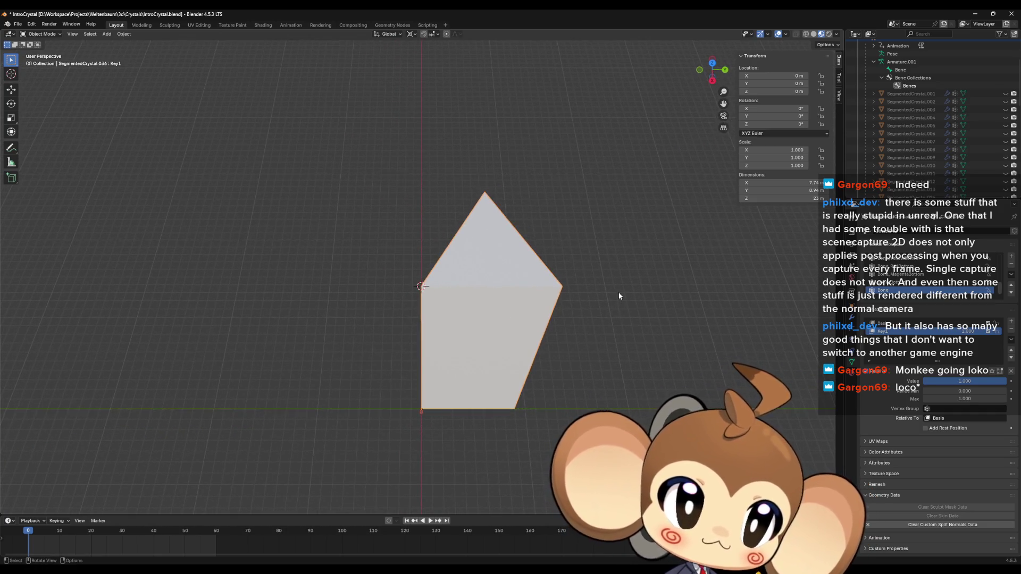
pyautogui.scroll(-1, 618, 294)
pyautogui.scroll(-10, 897, 136)
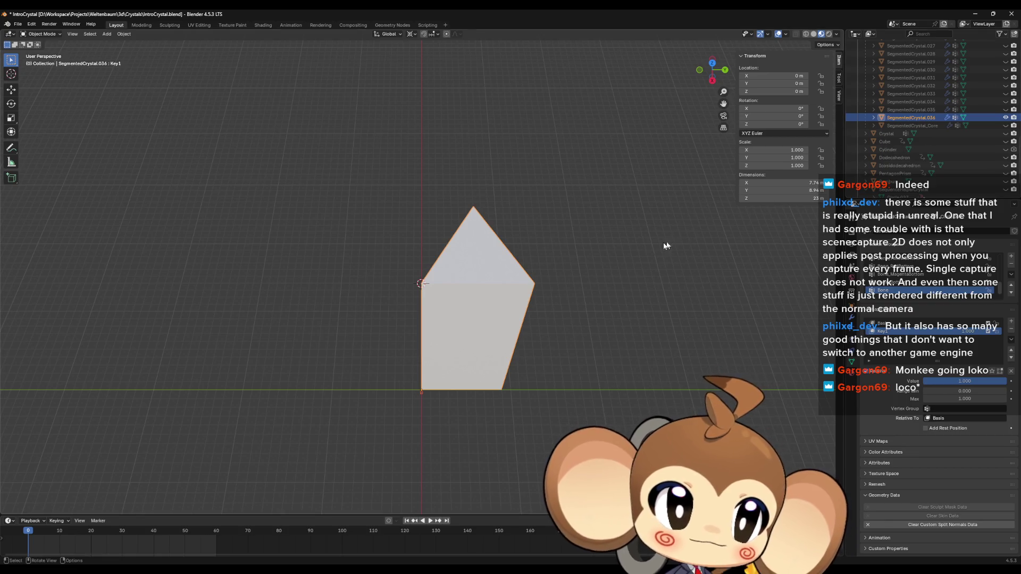
pyautogui.moveTo(614, 280)
pyautogui.mouseDown(button='middle')
pyautogui.moveTo(614, 270)
pyautogui.moveTo(563, 288)
pyautogui.moveTo(580, 306)
pyautogui.mouseUp(button='middle')
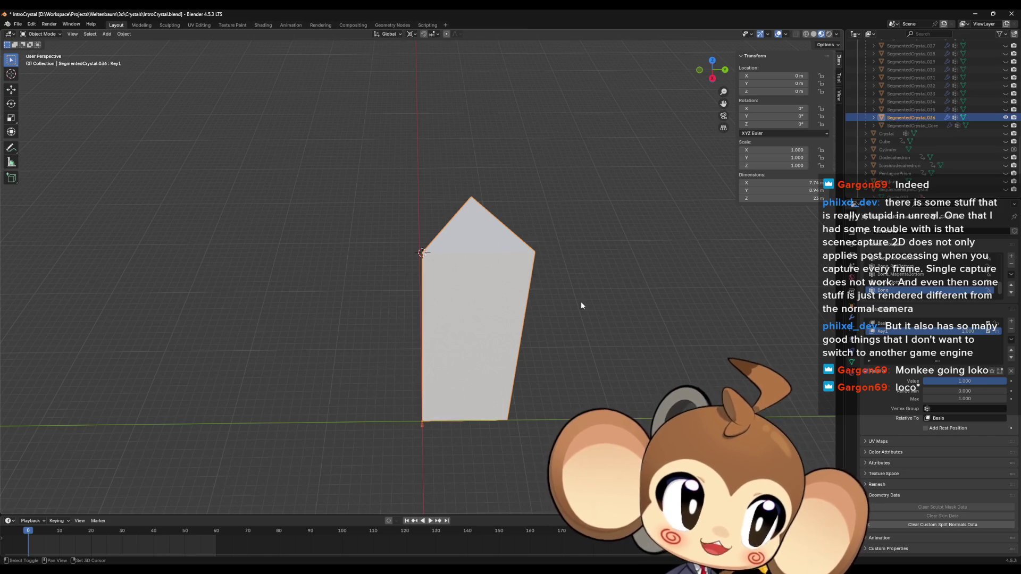
pyautogui.press('shift')
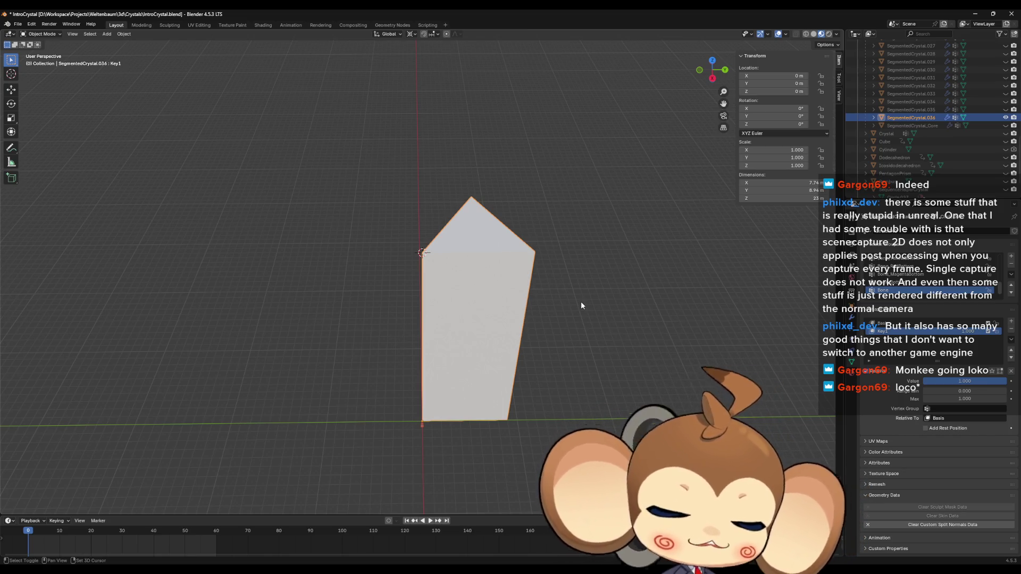
pyautogui.hotkey('shift', 'd')
pyautogui.rightClick(581, 301)
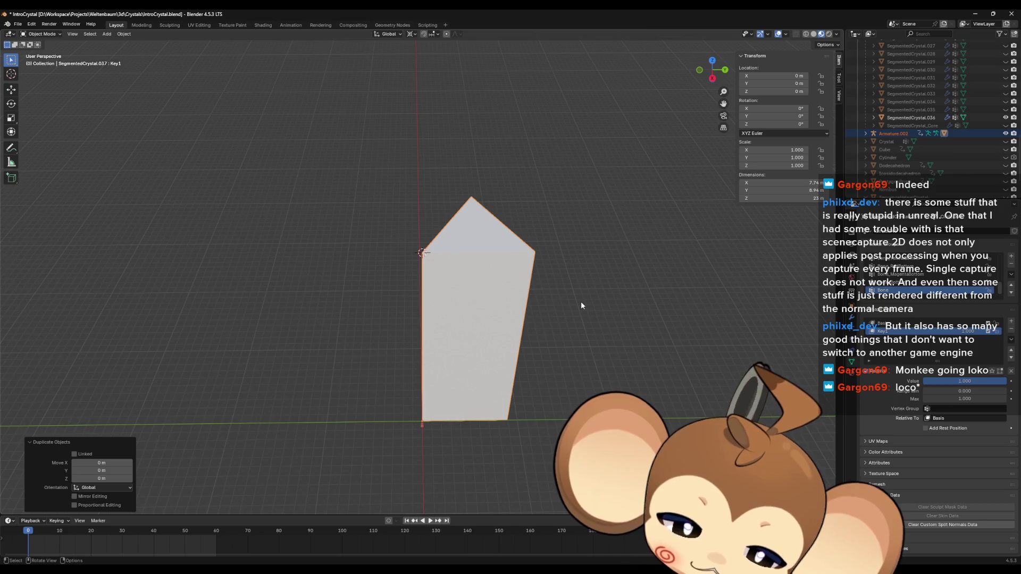
# Step: Rotate the duplicate 60° about Z and apply its rotation
pyautogui.write('rz60')
pyautogui.press('Return')
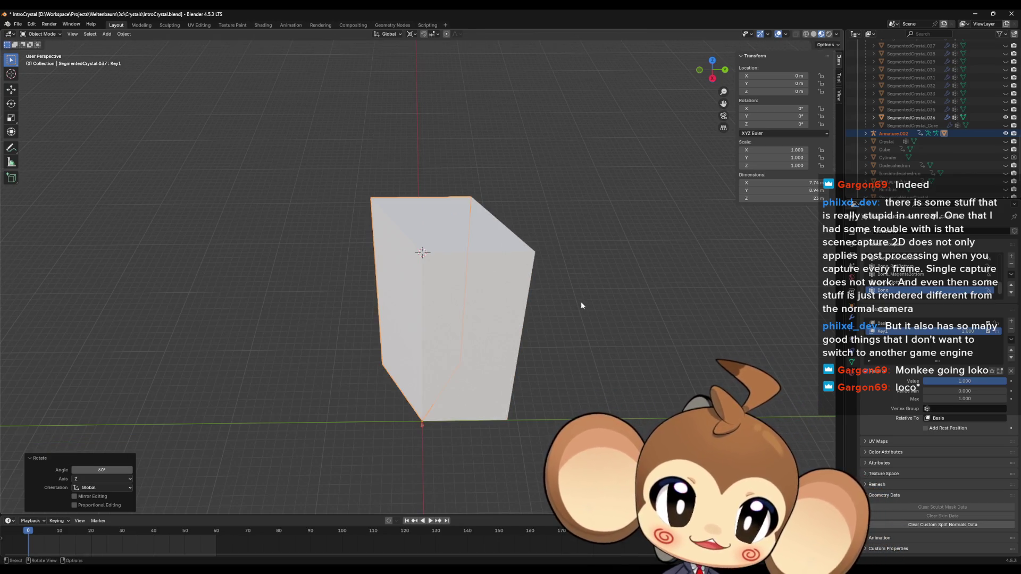
pyautogui.rightClick(581, 301)
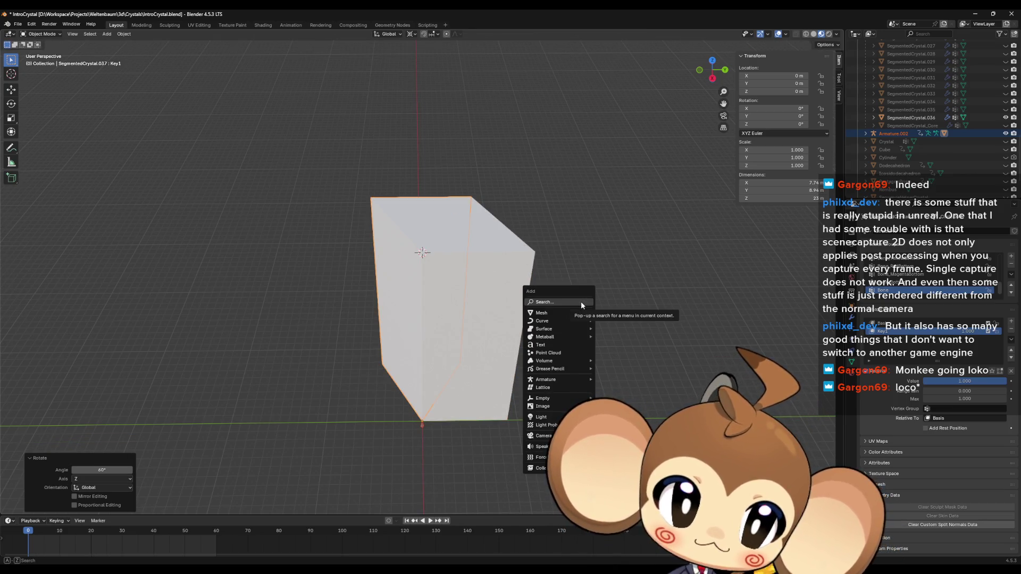
pyautogui.hotkey('ctrl', 'a')
pyautogui.click(555, 189)
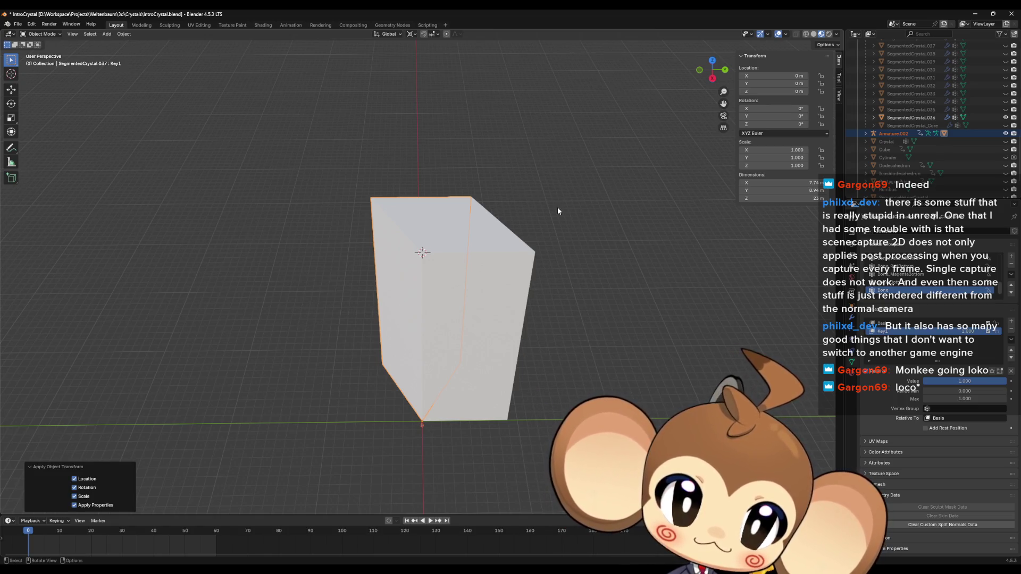
# Step: Duplicate both segments, rotate the copies 120° about Z, and apply all transforms
pyautogui.keyDown('shift'); pyautogui.click(481, 234); pyautogui.keyUp('shift')
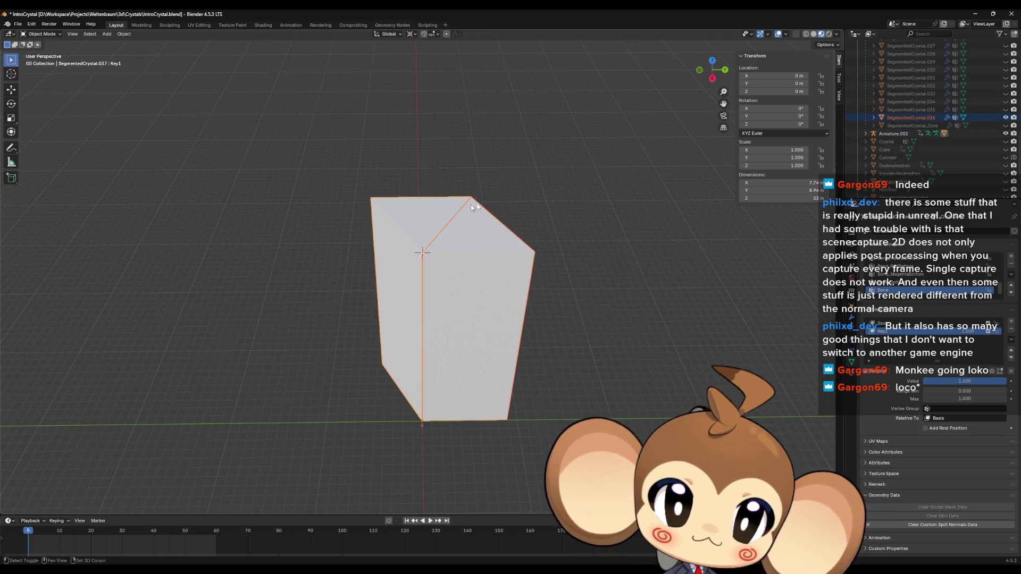
pyautogui.hotkey('shift', 'd')
pyautogui.rightClick(504, 196)
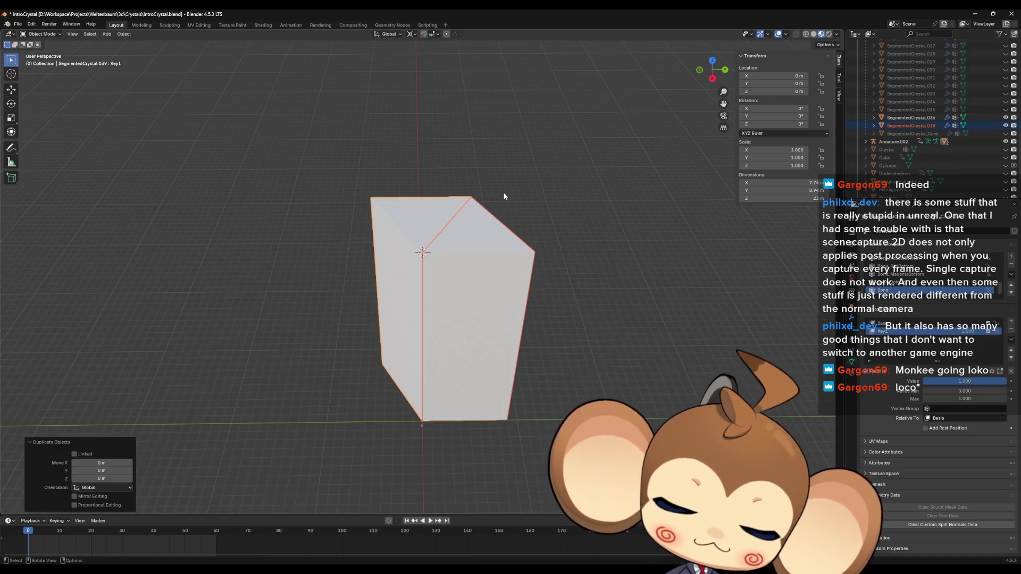
pyautogui.write('rz120')
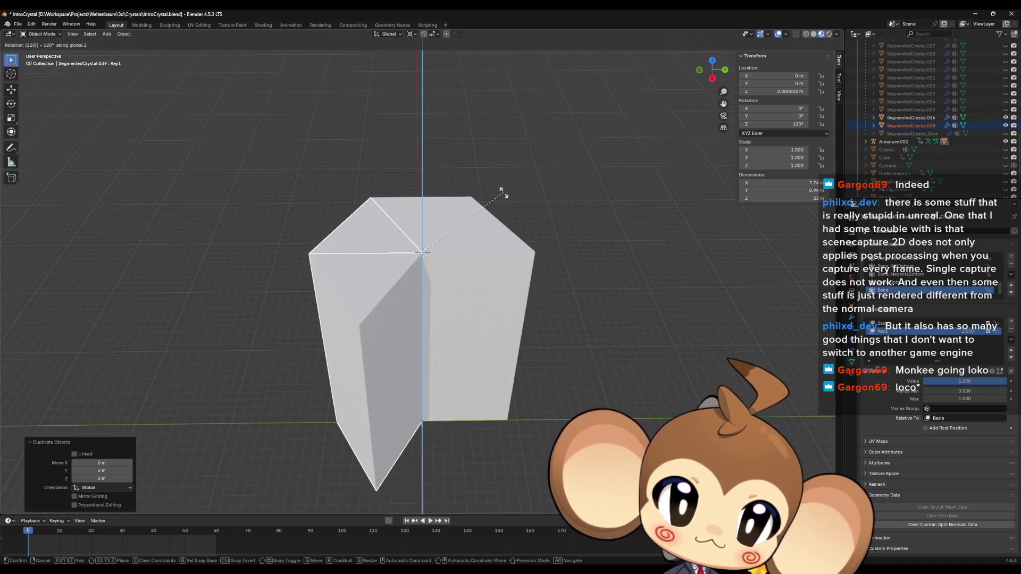
pyautogui.press('Return')
pyautogui.moveTo(445, 282); pyautogui.dragTo(428, 290, button='middle')
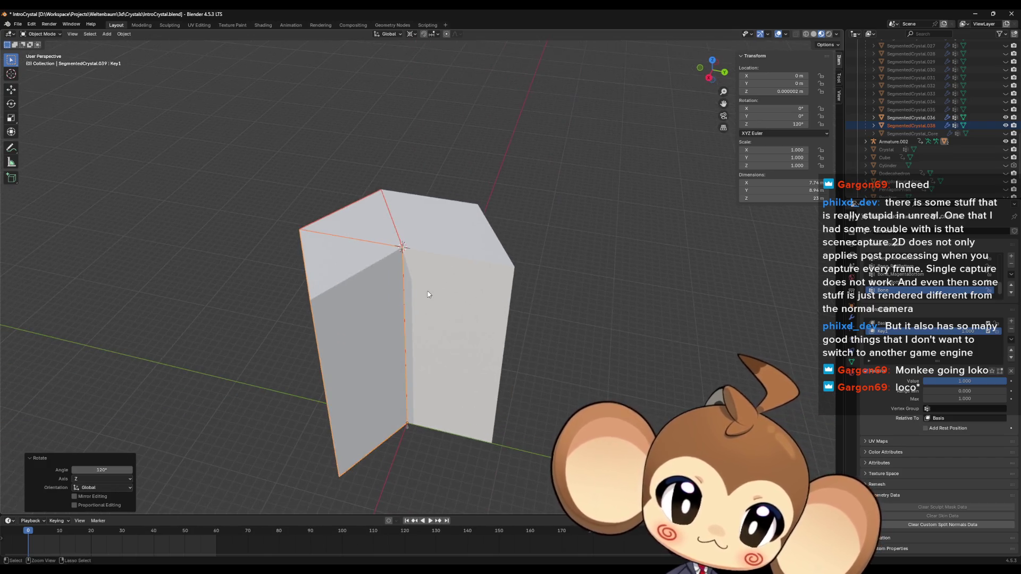
pyautogui.hotkey('ctrl', 'a')
pyautogui.click(426, 289)
# Step: Duplicate two more segments, rotate them 120° about Z to close the hexagon, and apply
pyautogui.click(344, 280)
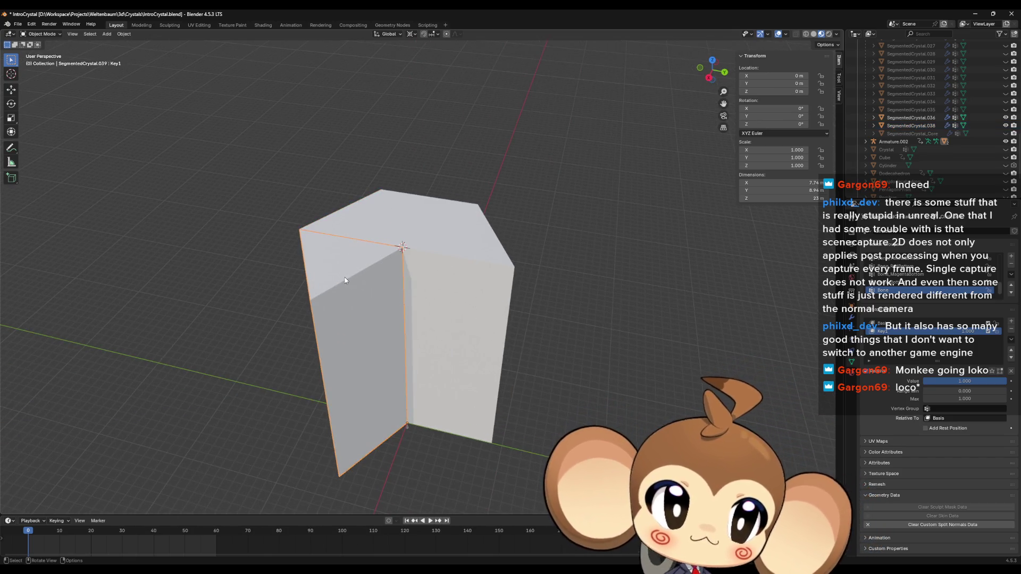
pyautogui.click(372, 224)
pyautogui.click(445, 275)
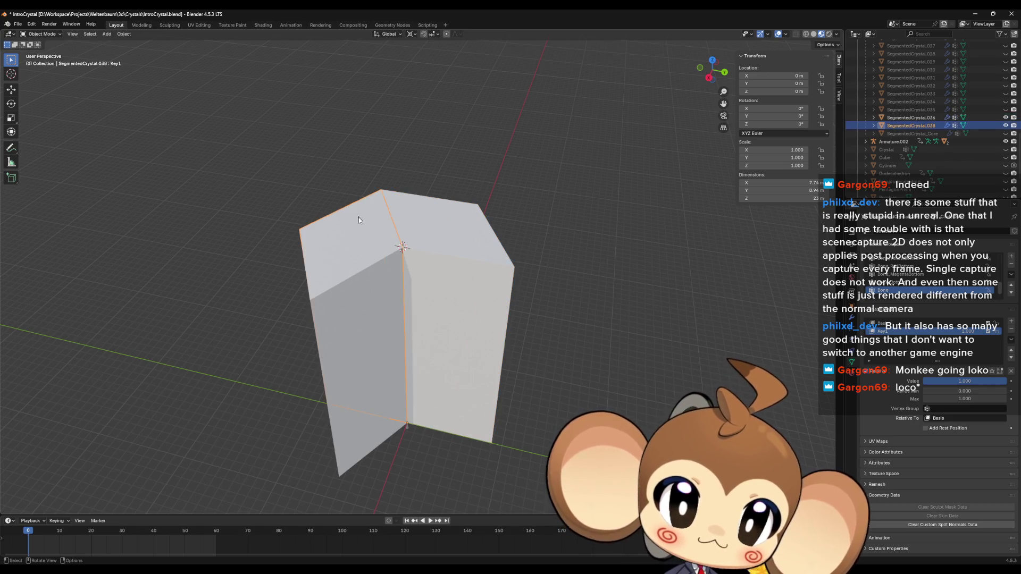
pyautogui.hotkey('shift', 'd')
pyautogui.rightClick(440, 271)
pyautogui.press('r')
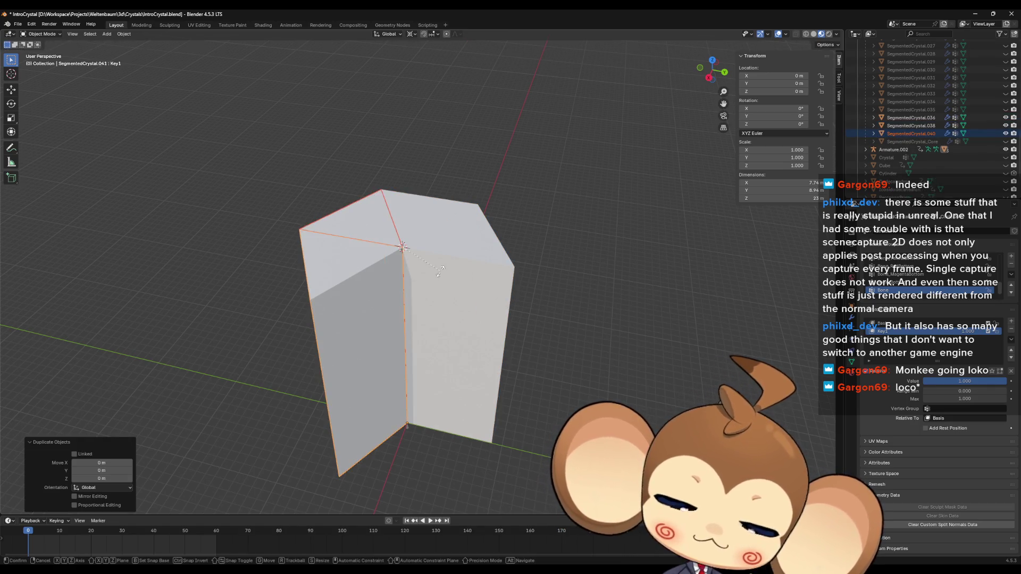
pyautogui.write('z120')
pyautogui.press('Return')
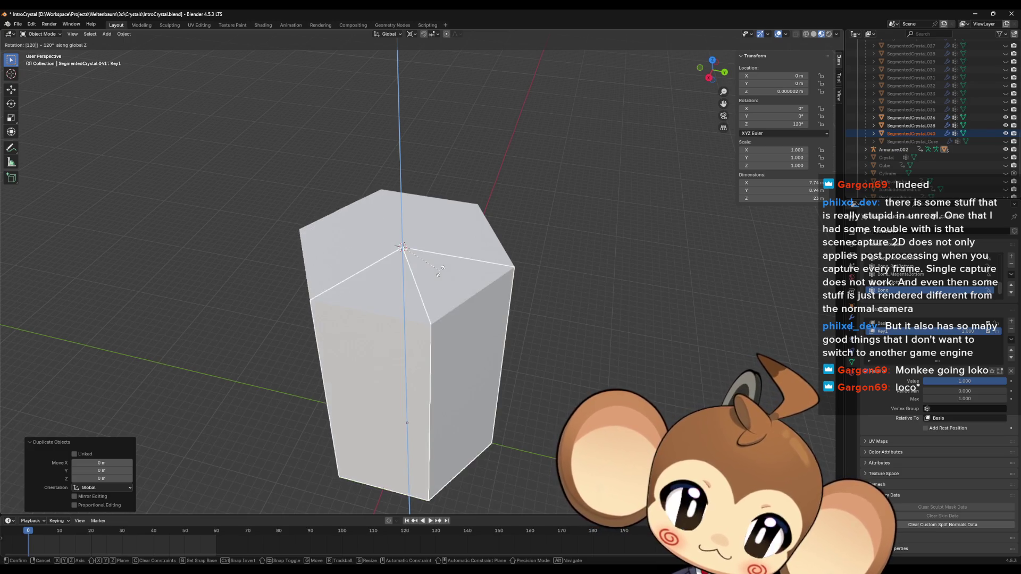
pyautogui.rightClick(441, 271)
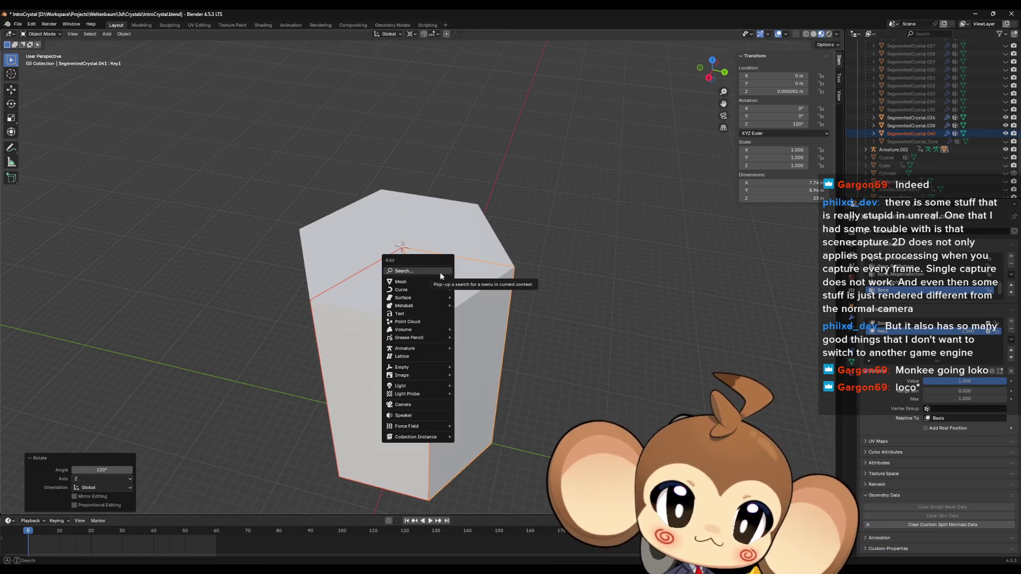
pyautogui.hotkey('ctrl', 'a')
pyautogui.click(476, 234)
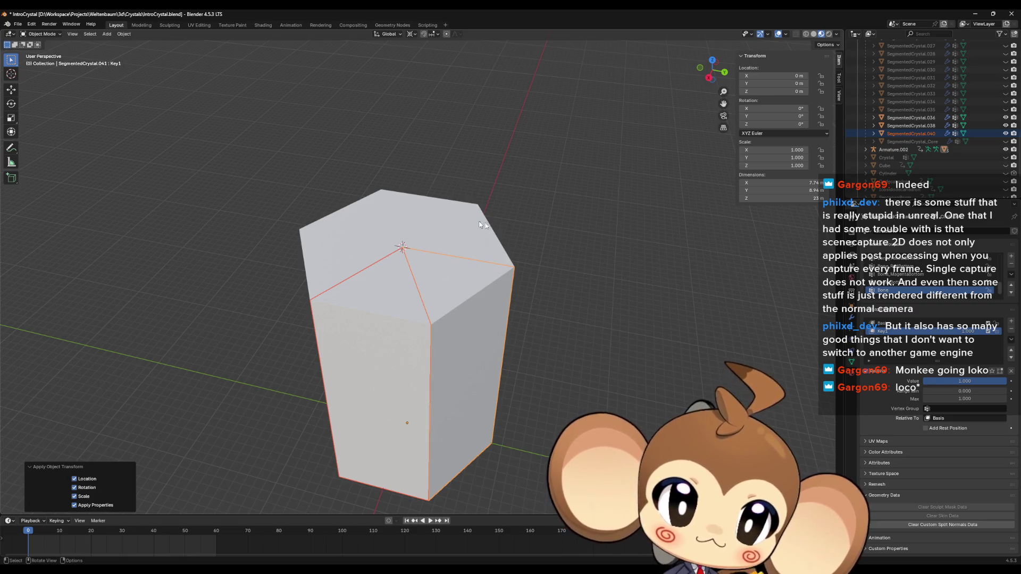
# Step: Duplicate the whole column, raise it 23 m on Z, and apply all transforms
pyautogui.moveTo(476, 234)
pyautogui.mouseDown(button='middle')
pyautogui.moveTo(589, 245)
pyautogui.moveTo(565, 334)
pyautogui.mouseUp(button='middle')
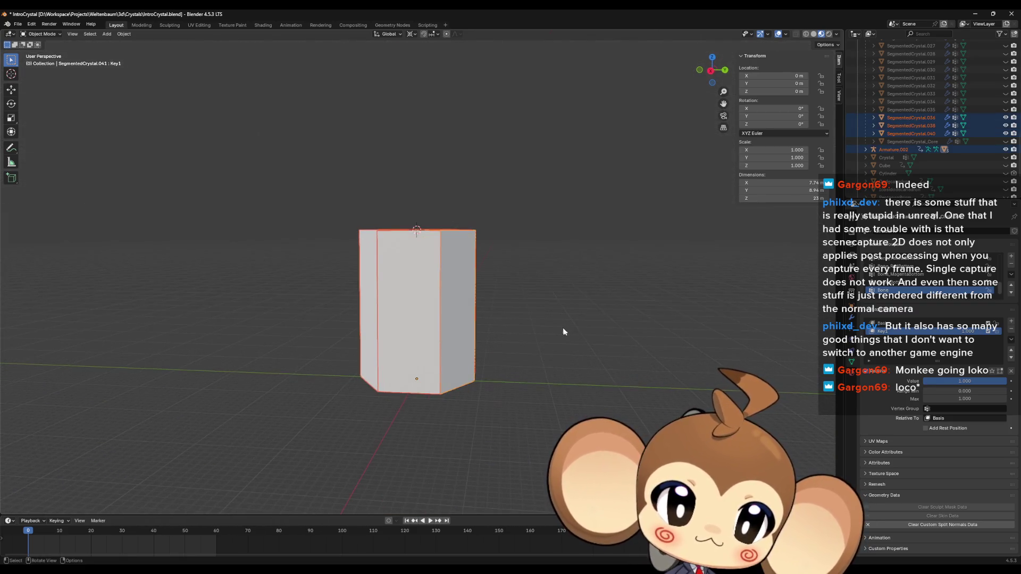
pyautogui.hotkey('shift', 'd')
pyautogui.rightClick(565, 334)
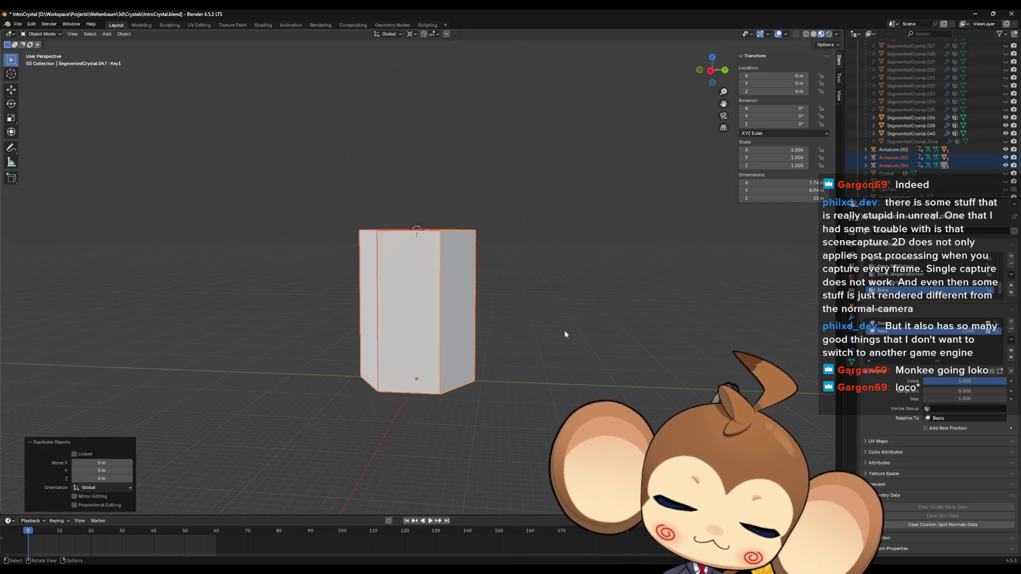
pyautogui.press('g')
pyautogui.press('z')
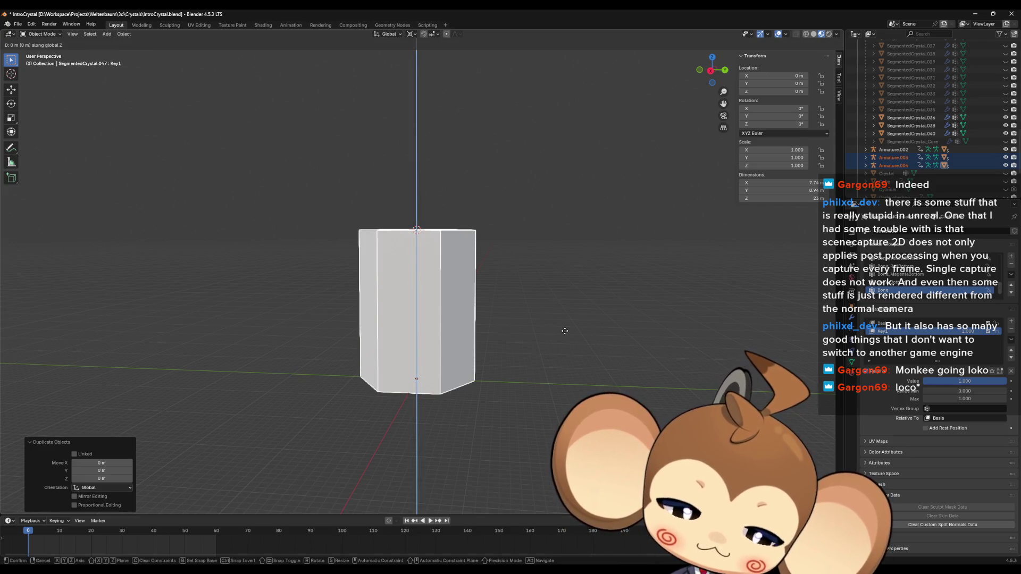
pyautogui.write('23')
pyautogui.press('Return')
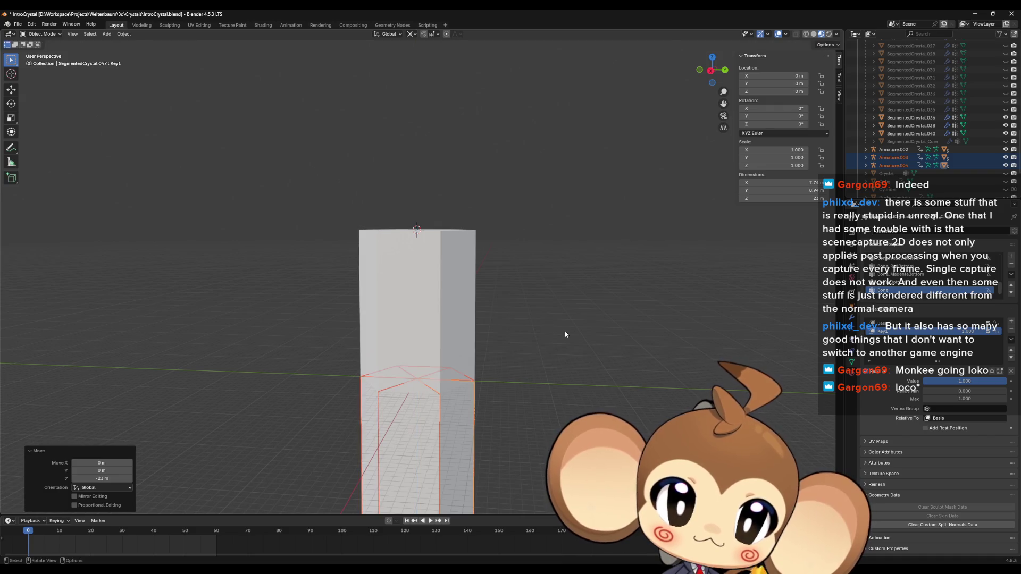
pyautogui.hotkey('ctrl', 'a')
pyautogui.click(566, 331)
# Step: Select a lower-column segment and adjust its Key1 shape key strength
pyautogui.moveTo(567, 334); pyautogui.dragTo(566, 370, button='middle')
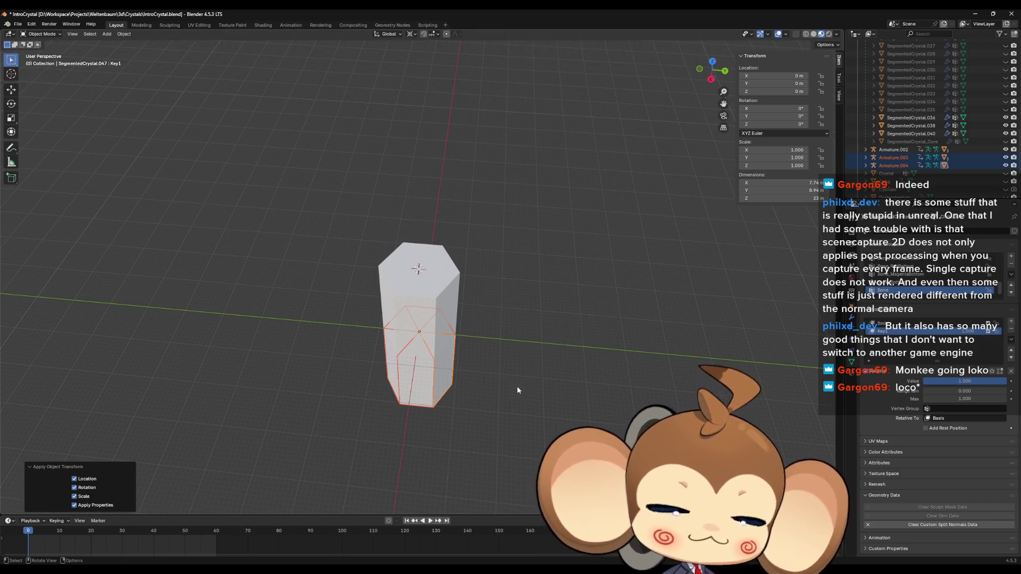
pyautogui.moveTo(501, 368)
pyautogui.mouseDown(button='middle')
pyautogui.moveTo(500, 326)
pyautogui.moveTo(468, 338)
pyautogui.moveTo(522, 348)
pyautogui.moveTo(505, 336)
pyautogui.mouseUp(button='middle')
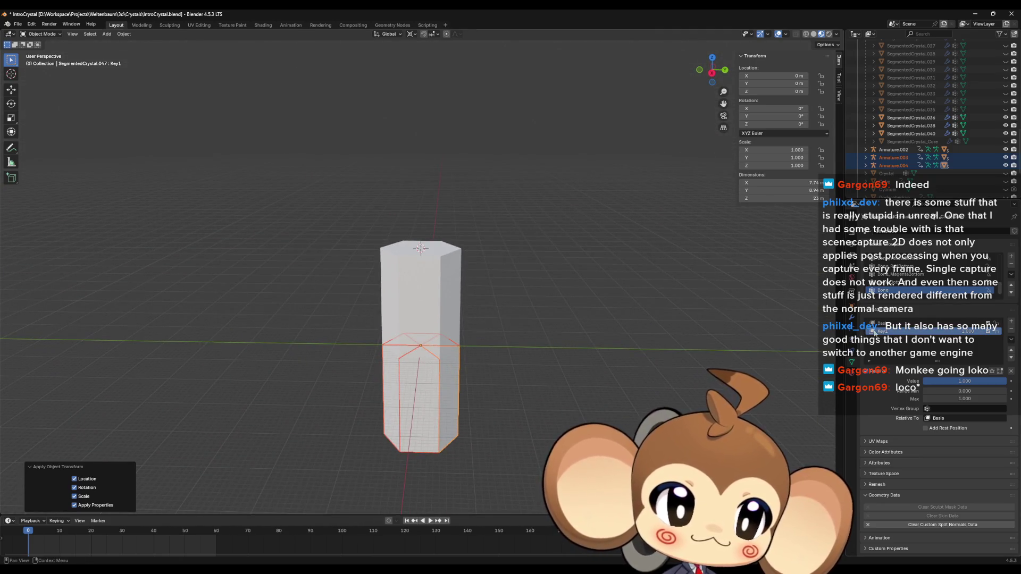
pyautogui.click(444, 403)
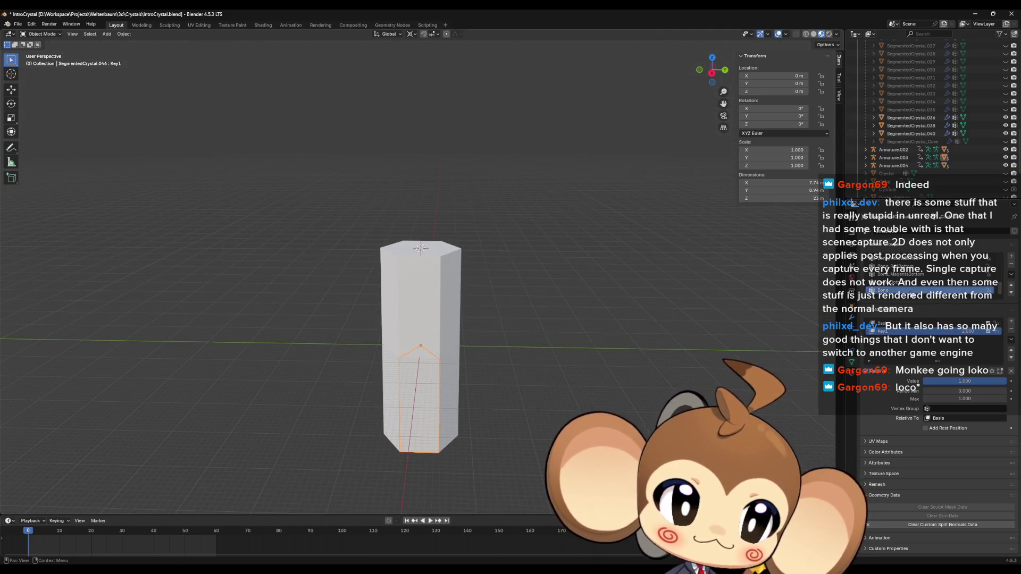
pyautogui.click(905, 323)
pyautogui.click(883, 331)
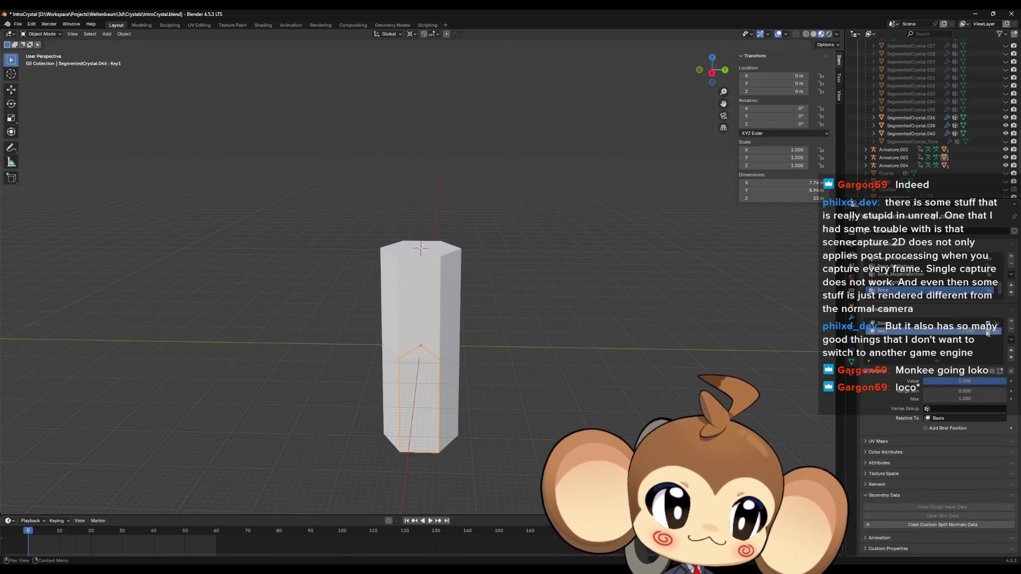
pyautogui.moveTo(965, 381); pyautogui.dragTo(965, 381)
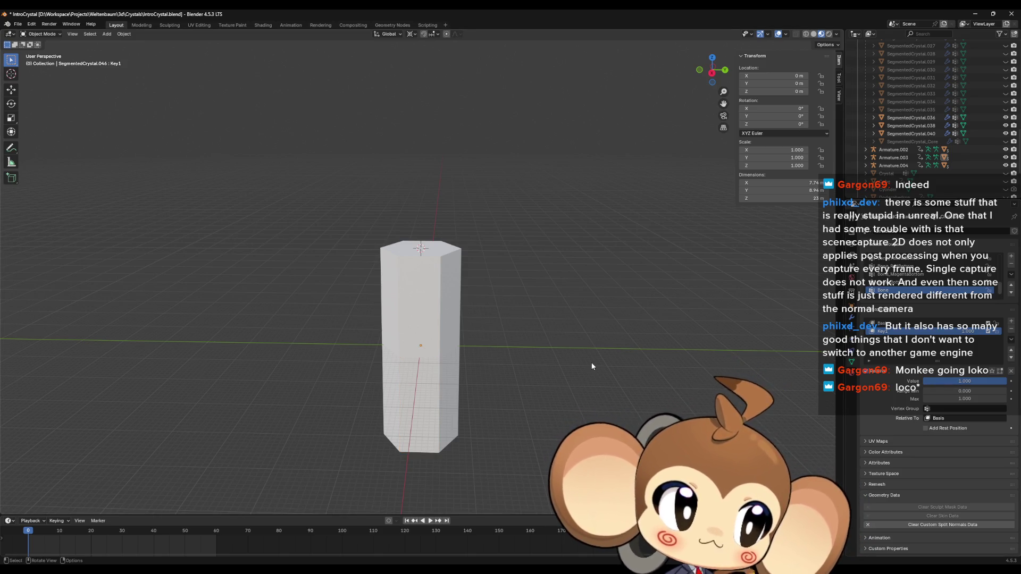
pyautogui.moveTo(577, 336)
pyautogui.mouseDown(button='middle')
pyautogui.moveTo(570, 352)
pyautogui.moveTo(537, 326)
pyautogui.moveTo(504, 324)
pyautogui.moveTo(506, 341)
pyautogui.moveTo(503, 222)
pyautogui.moveTo(495, 349)
pyautogui.moveTo(522, 353)
pyautogui.moveTo(451, 325)
pyautogui.moveTo(481, 317)
pyautogui.moveTo(479, 279)
pyautogui.moveTo(450, 255)
pyautogui.mouseUp(button='middle')
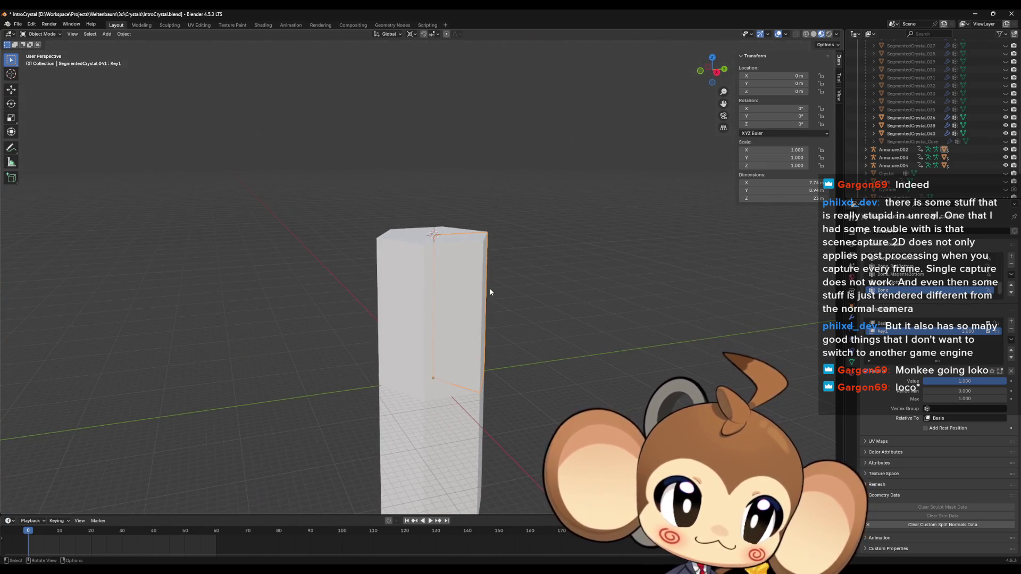
# Step: Hide Armature.004, Armature.003 and Armature.002 in the viewport
pyautogui.moveTo(522, 294)
pyautogui.mouseDown(button='middle')
pyautogui.moveTo(552, 298)
pyautogui.moveTo(509, 297)
pyautogui.moveTo(506, 310)
pyautogui.mouseUp(button='middle')
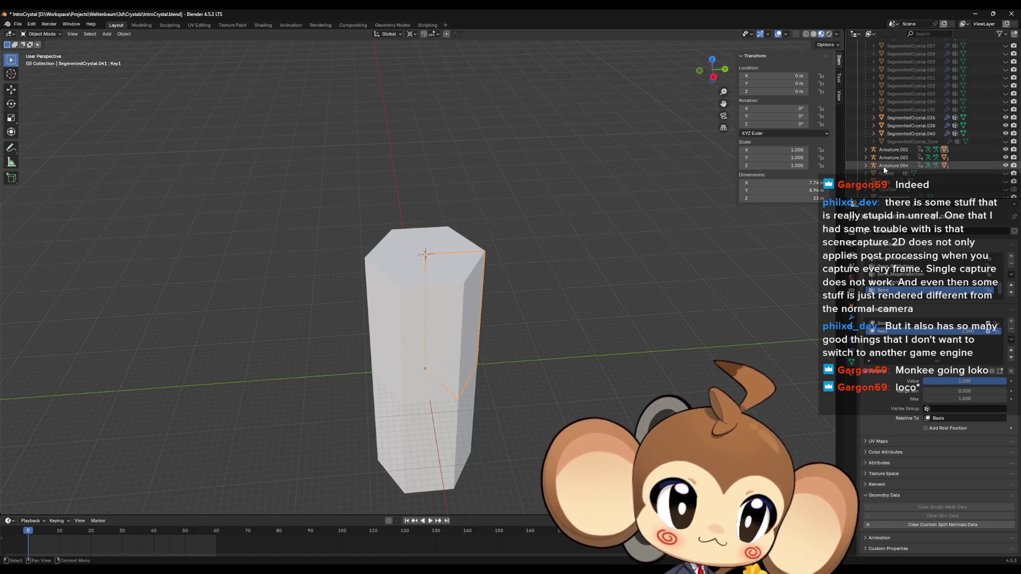
pyautogui.click(1006, 165)
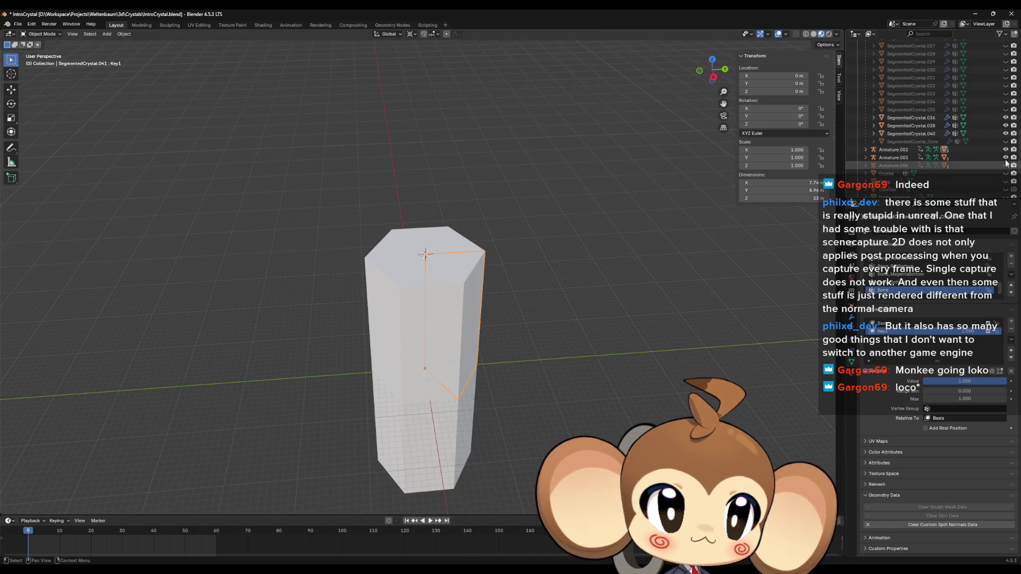
pyautogui.moveTo(1006, 160); pyautogui.dragTo(1005, 153)
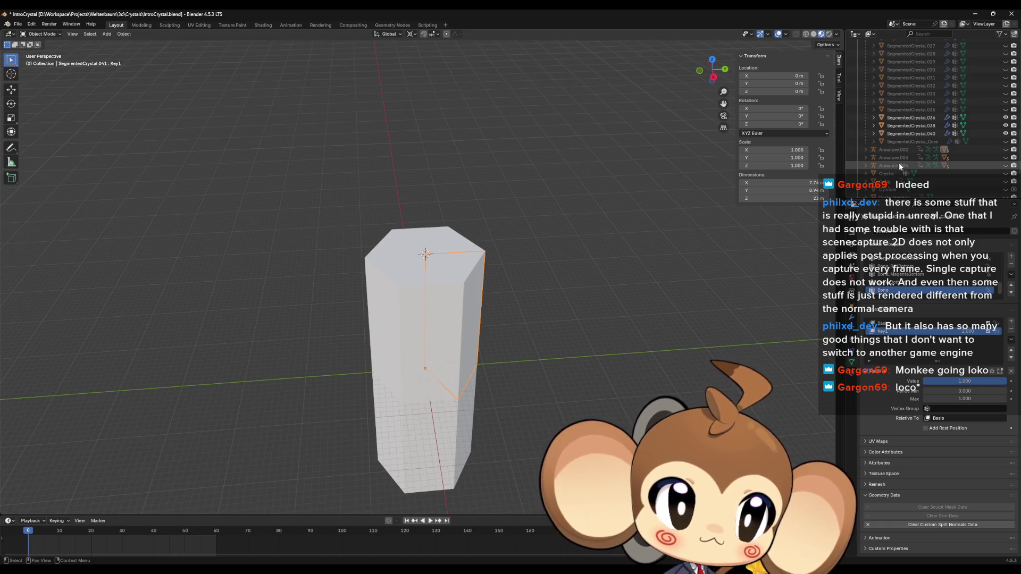
pyautogui.scroll(10, 898, 163)
pyautogui.scroll(-10, 905, 160)
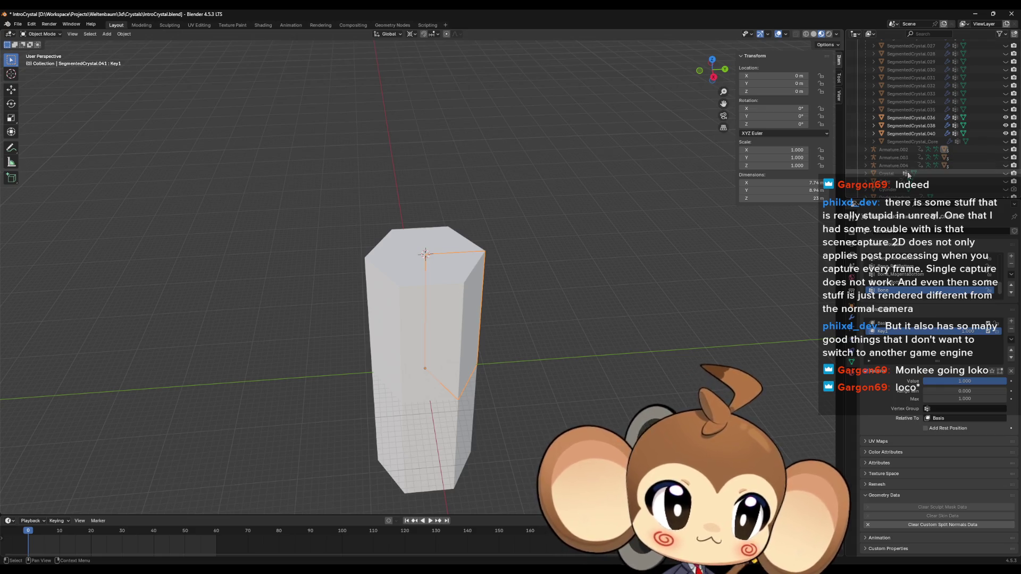
# Step: Make crystal segments SegmentedCrystal.040, .038 and .036 visible in the Outliner
pyautogui.click(865, 163)
pyautogui.scroll(-3, 896, 155)
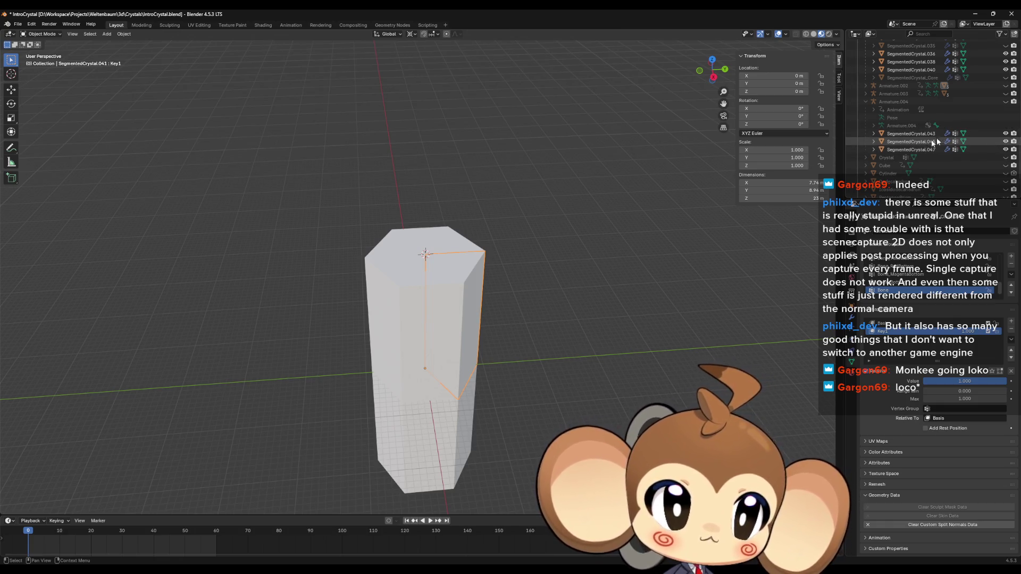
pyautogui.scroll(3, 934, 141)
pyautogui.click(1006, 118)
pyautogui.scroll(5, 1007, 114)
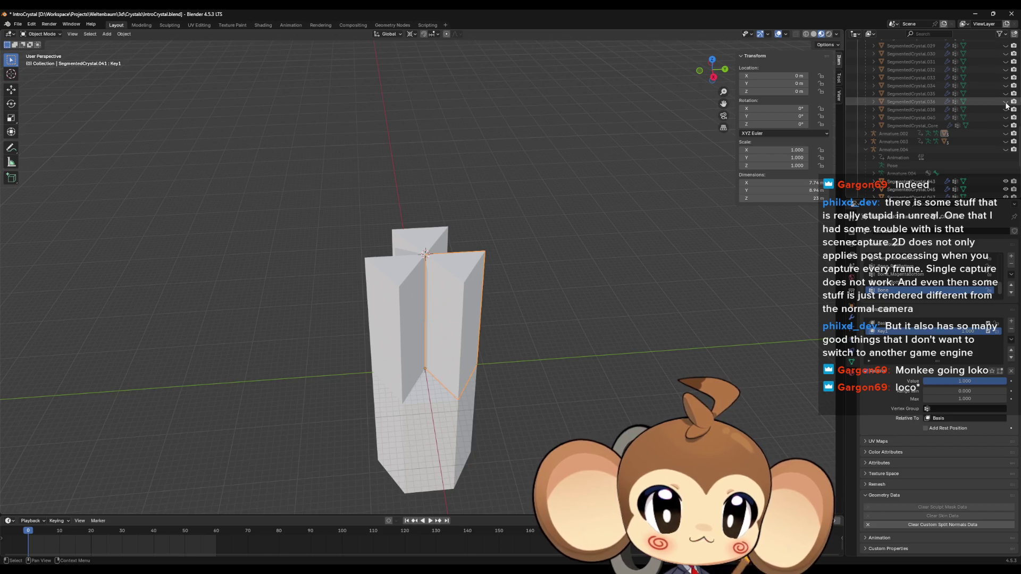
pyautogui.scroll(8, 1000, 107)
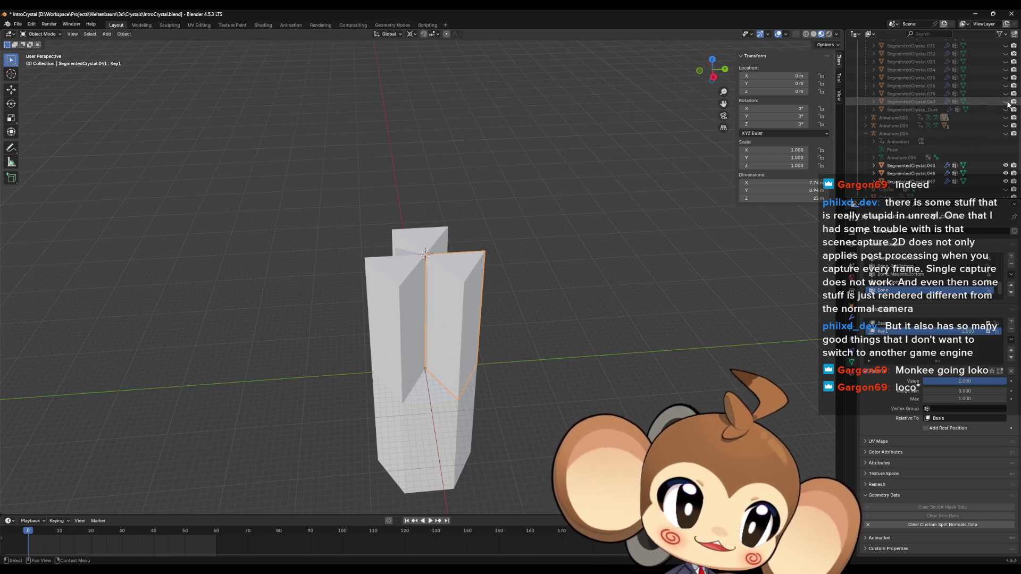
pyautogui.moveTo(1006, 101); pyautogui.dragTo(1006, 85)
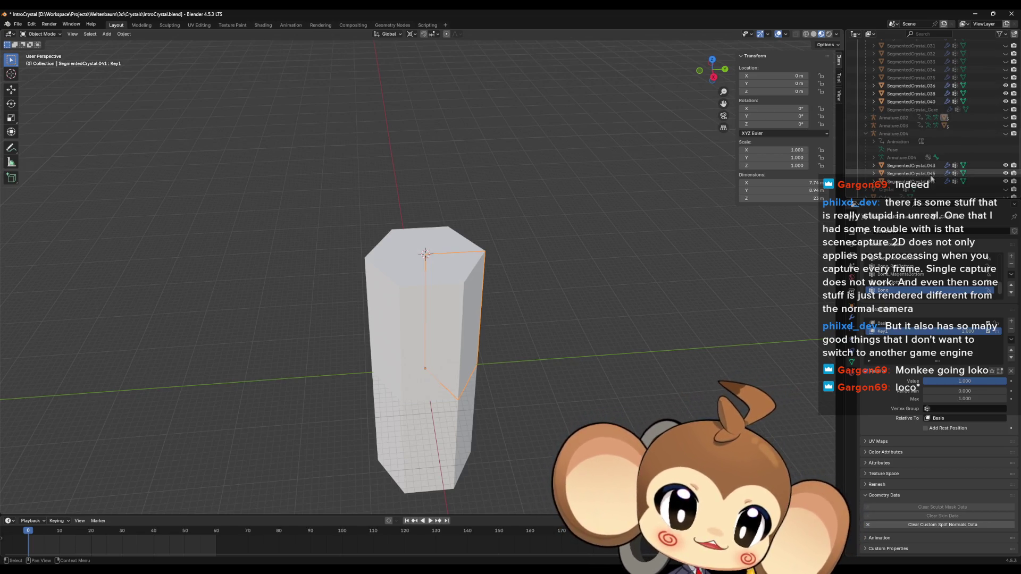
pyautogui.click(918, 166)
# Step: Delete Armature.002 together with its crystals .037, .039 and .041
pyautogui.click(904, 118)
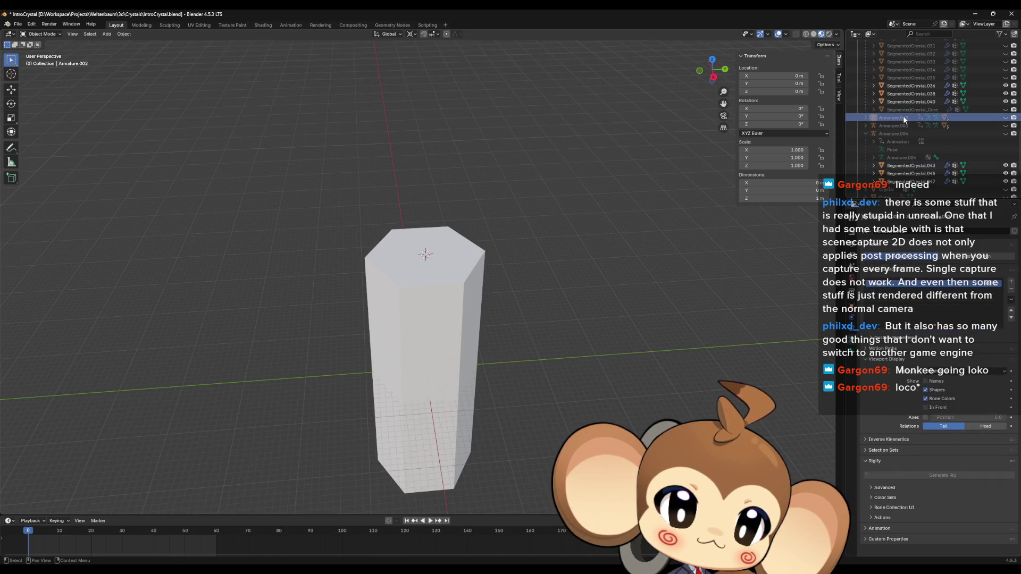
pyautogui.click(865, 126)
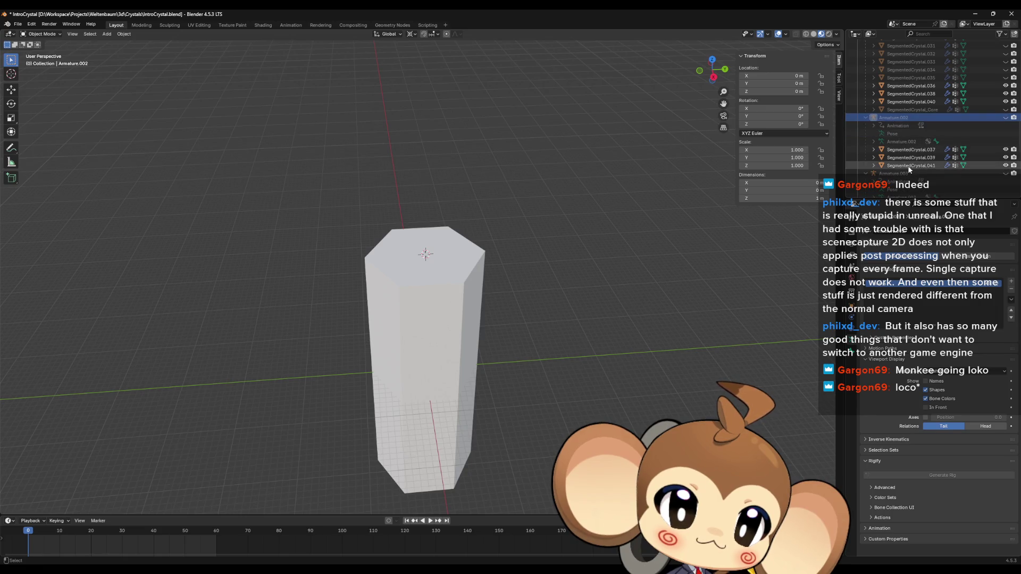
pyautogui.click(904, 166)
pyautogui.keyDown('shift'); pyautogui.click(901, 152); pyautogui.keyUp('shift')
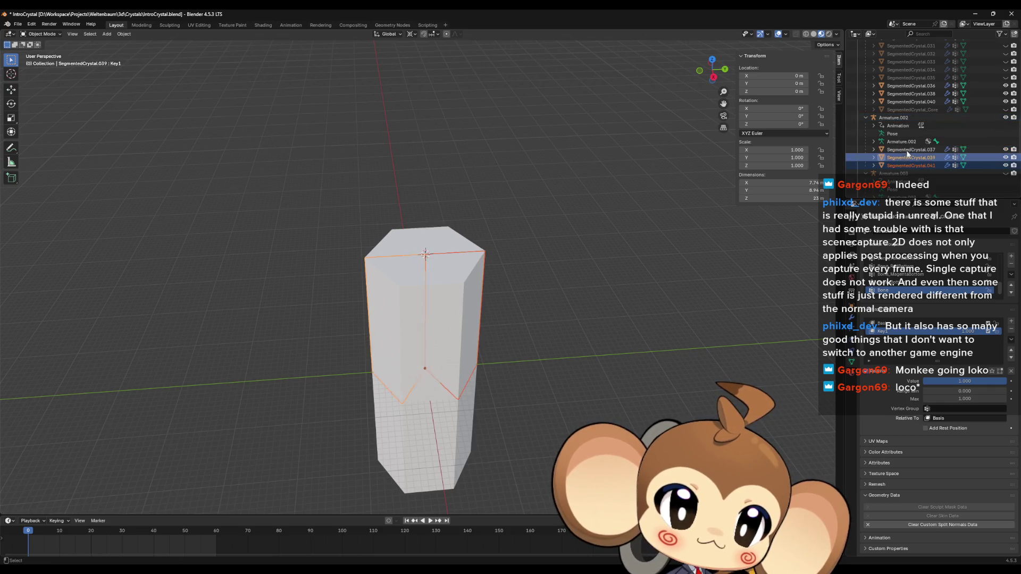
pyautogui.keyDown('ctrl'); pyautogui.click(897, 119); pyautogui.keyUp('ctrl')
pyautogui.press('Delete')
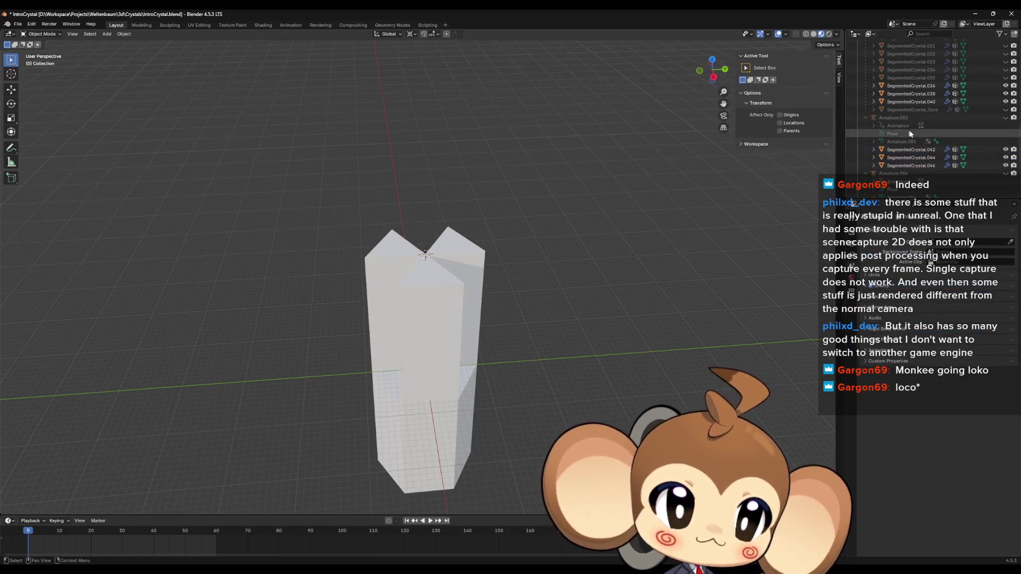
# Step: Delete Armature.003 and Armature.004 with crystals .042, .044, .046, .043, .045 and .047
pyautogui.click(904, 165)
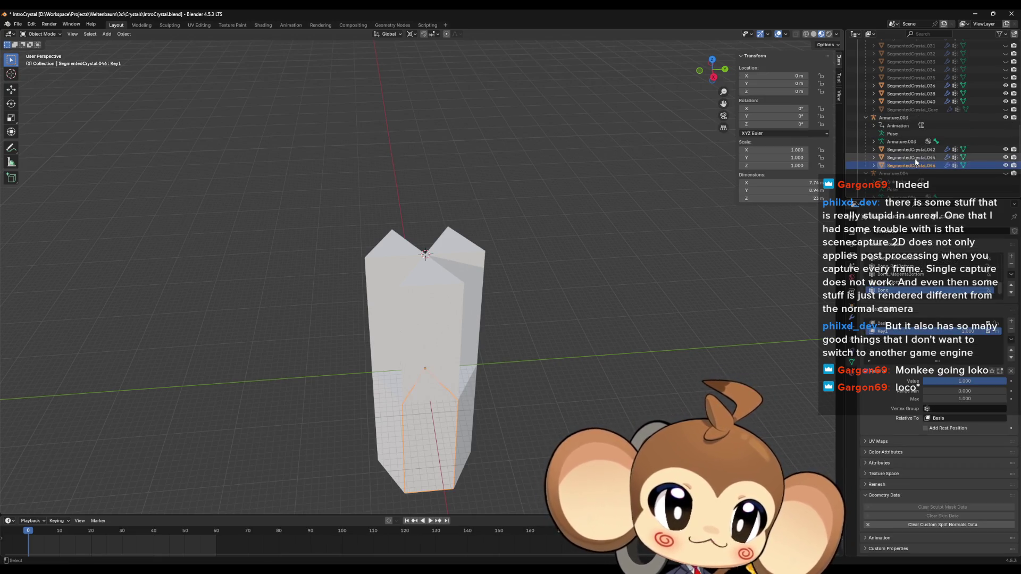
pyautogui.keyDown('shift'); pyautogui.click(905, 149); pyautogui.keyUp('shift')
pyautogui.keyDown('ctrl'); pyautogui.click(908, 119); pyautogui.keyUp('ctrl')
pyautogui.press('Delete')
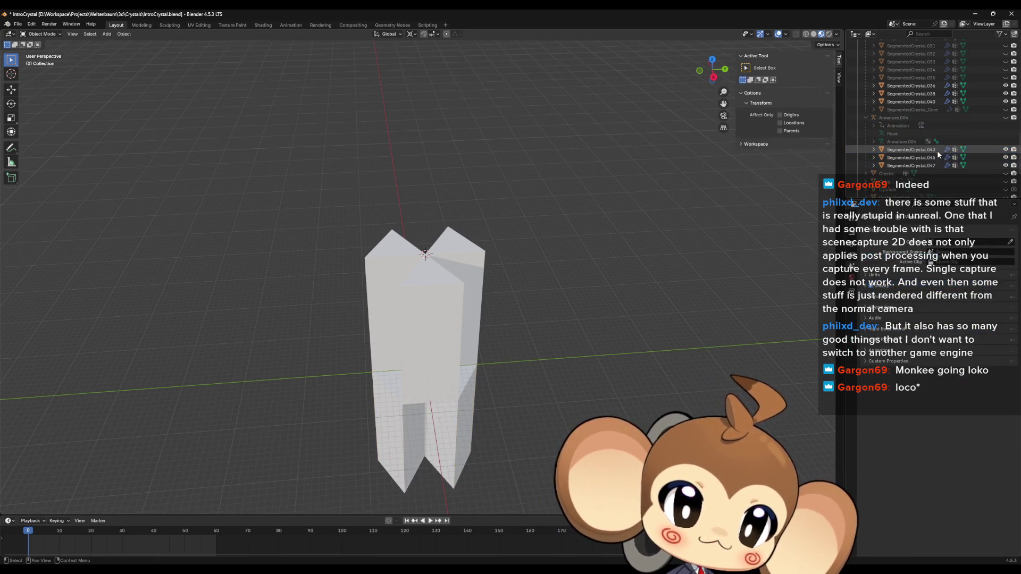
pyautogui.click(919, 166)
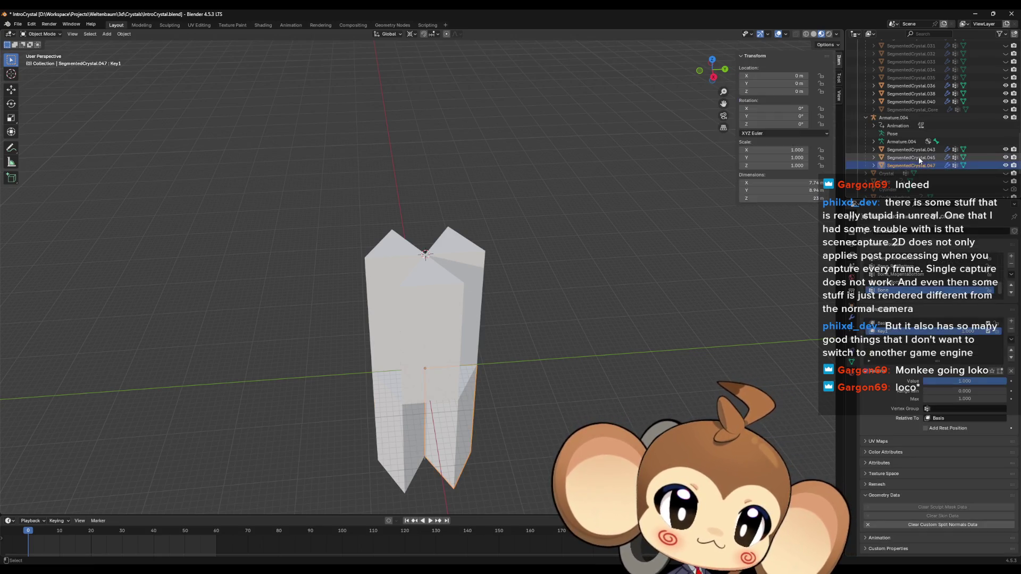
pyautogui.keyDown('shift'); pyautogui.click(910, 150); pyautogui.keyUp('shift')
pyautogui.keyDown('ctrl'); pyautogui.click(908, 119); pyautogui.keyUp('ctrl')
pyautogui.press('Delete')
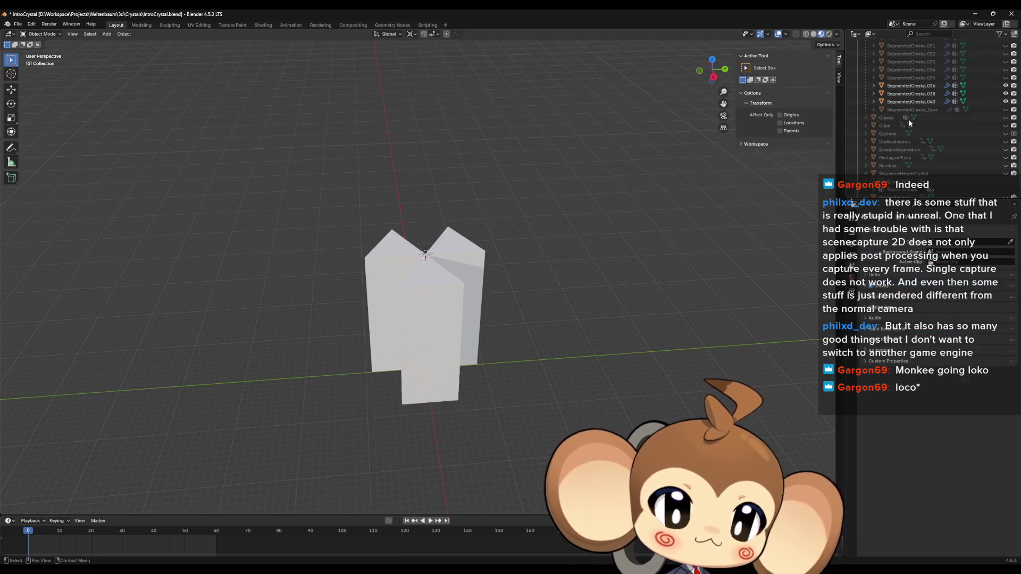
pyautogui.moveTo(457, 311); pyautogui.dragTo(456, 314, button='middle')
# Step: Duplicate a crystal segment and rotate the copy 60° around Z, applying all transforms
pyautogui.click(455, 314)
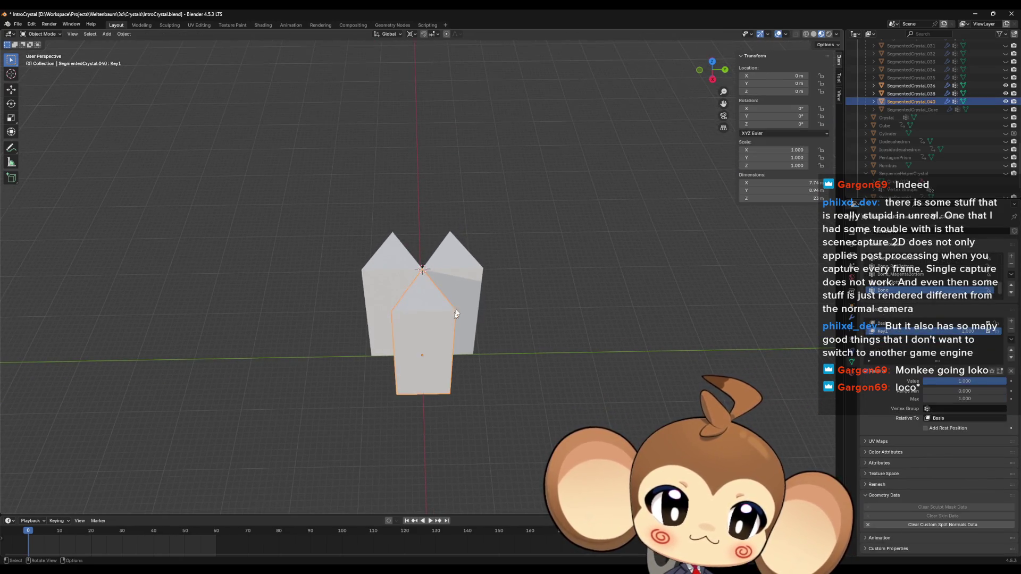
pyautogui.click(455, 301)
pyautogui.scroll(15, 915, 148)
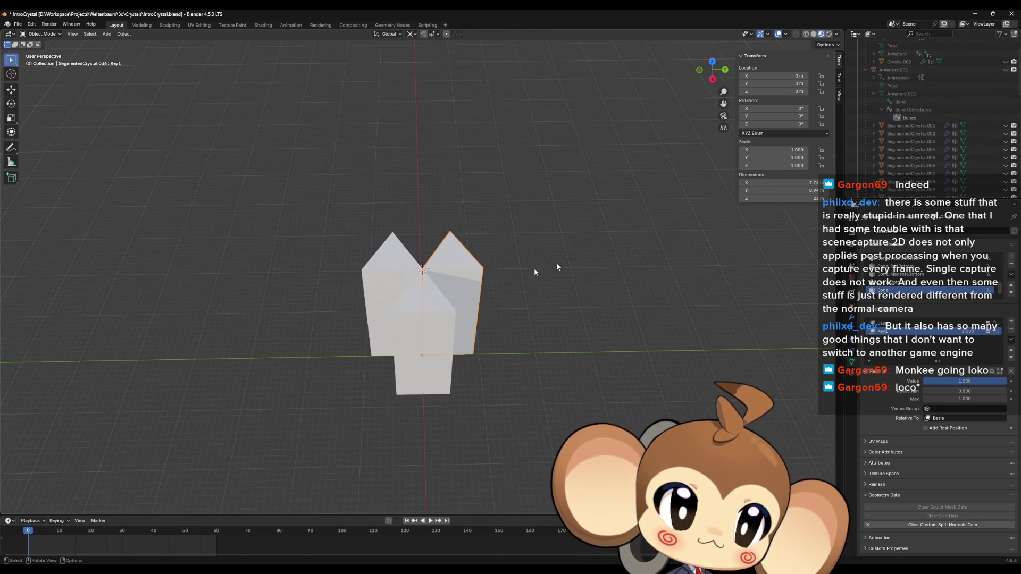
pyautogui.moveTo(495, 294)
pyautogui.mouseDown(button='middle')
pyautogui.moveTo(499, 269)
pyautogui.moveTo(517, 305)
pyautogui.mouseUp(button='middle')
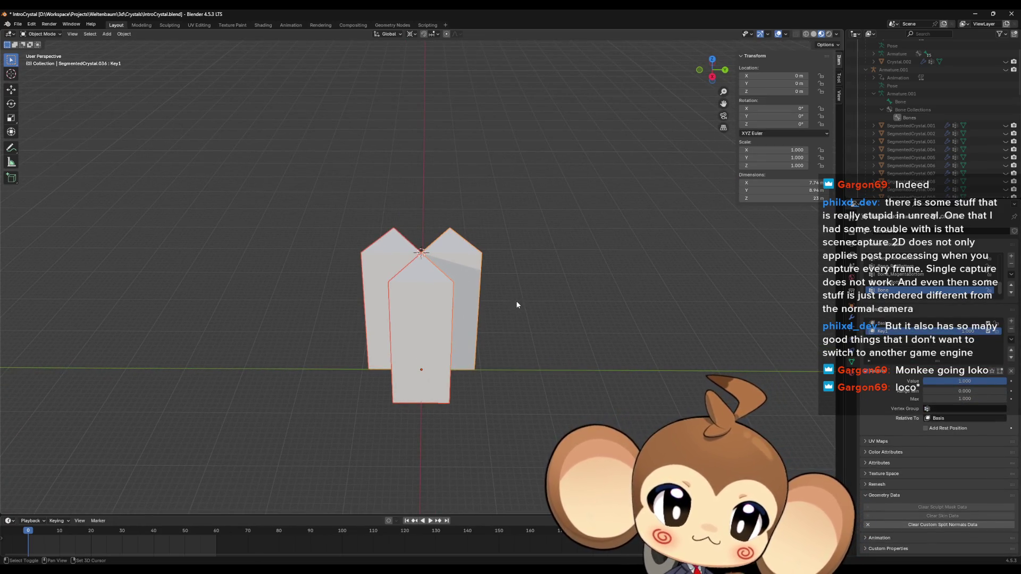
pyautogui.hotkey('shift', 'd')
pyautogui.press('Escape')
pyautogui.write('rz')
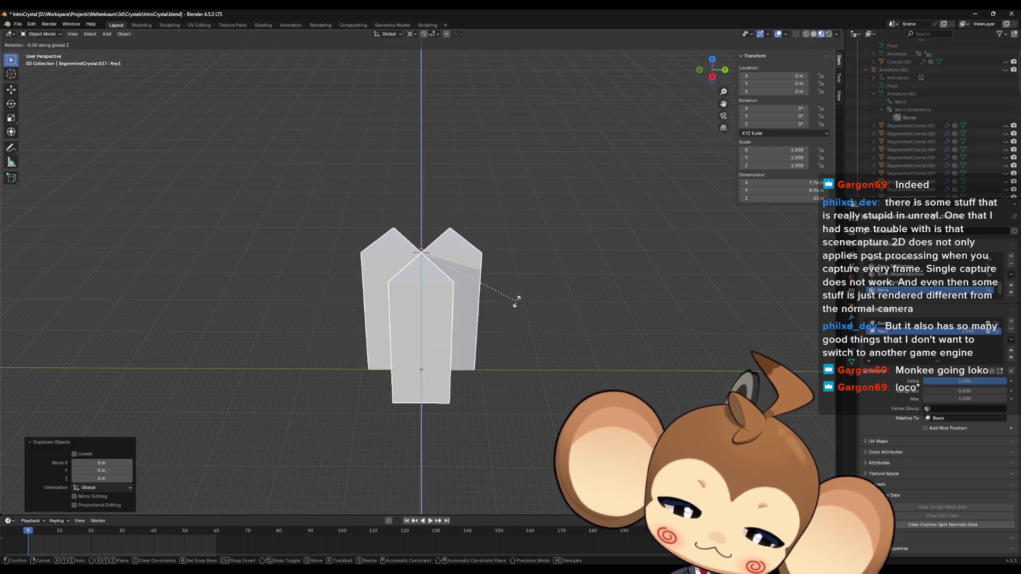
pyautogui.write('60')
pyautogui.press('Return')
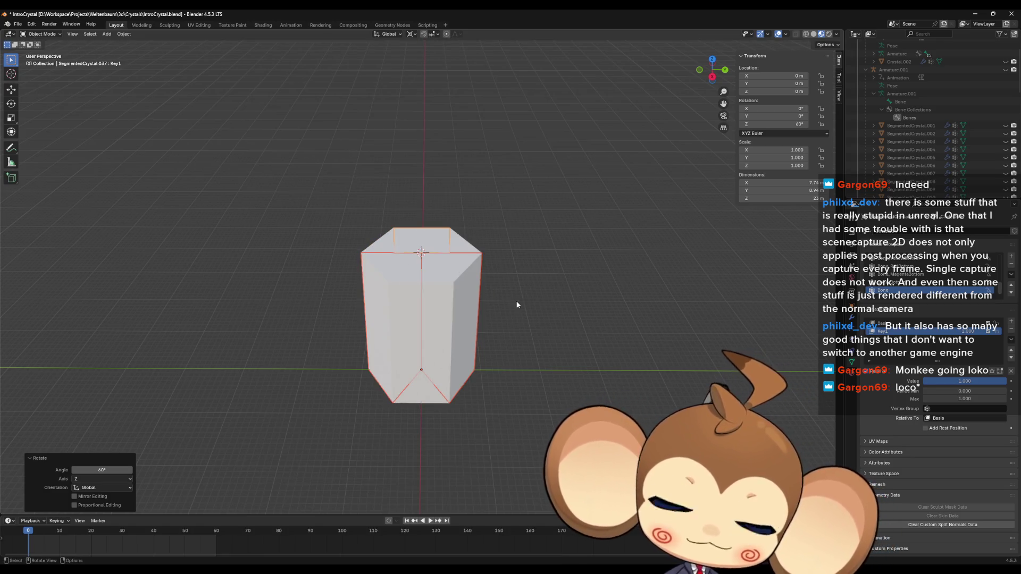
pyautogui.scroll(2, 517, 314)
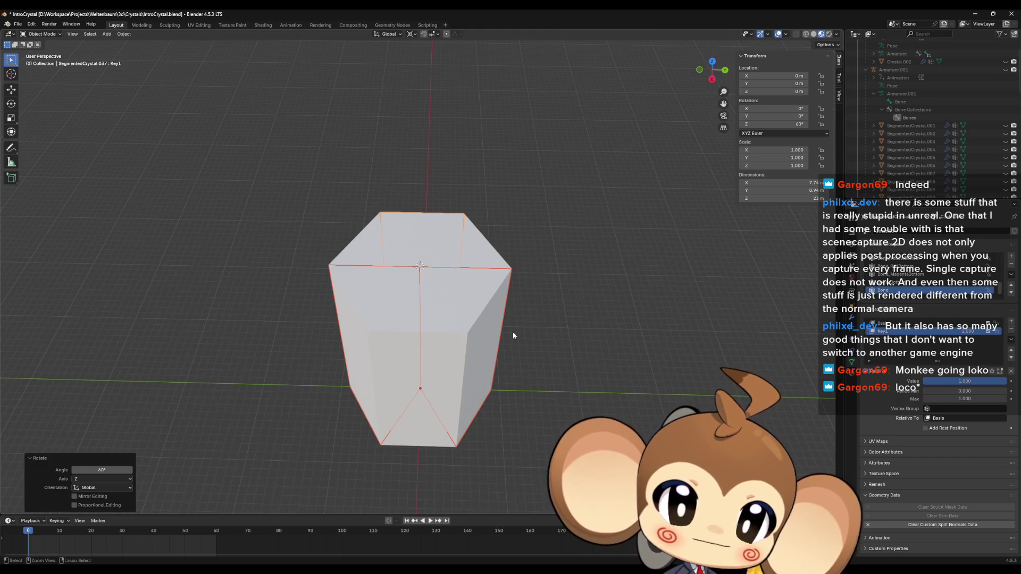
pyautogui.hotkey('ctrl', 'a')
pyautogui.click(513, 331)
pyautogui.hotkey('ctrl', 'z')
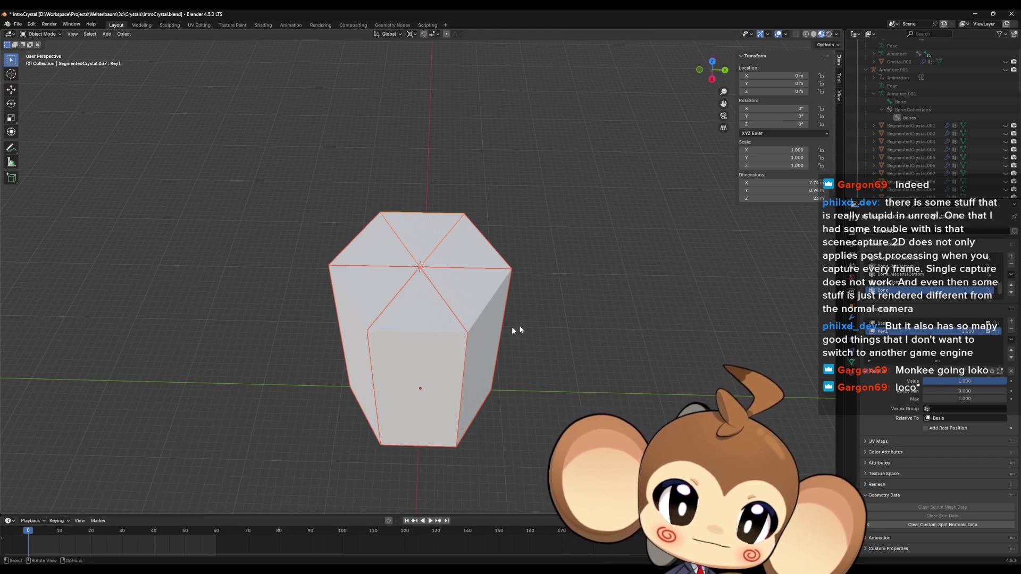
# Step: Duplicate the segment again, move it 23 m down along Z, and apply all transforms
pyautogui.hotkey('shift', 'd')
pyautogui.press('Escape')
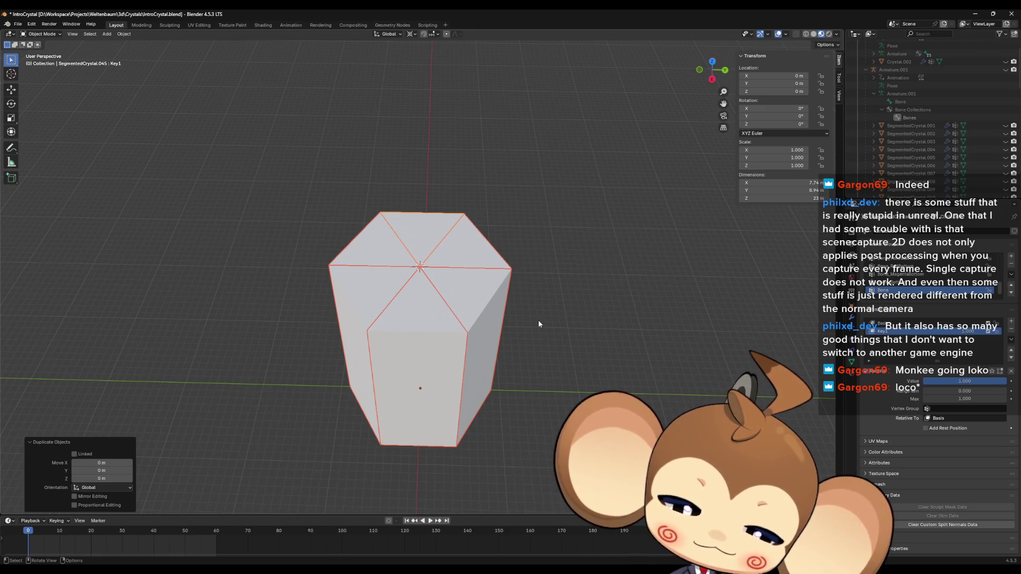
pyautogui.press('g')
pyautogui.press('z')
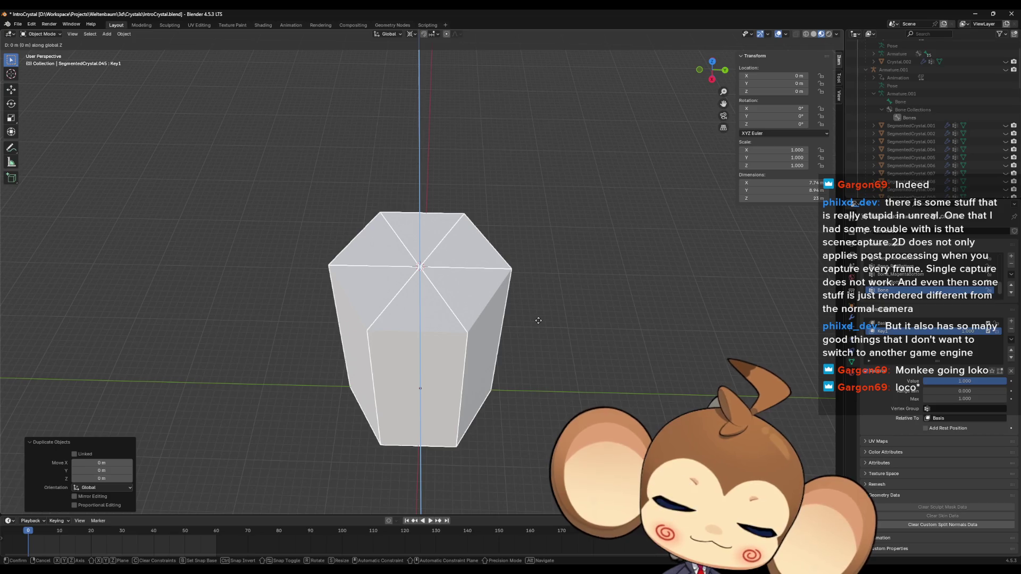
pyautogui.press('Escape')
pyautogui.hotkey('ctrl', 'a')
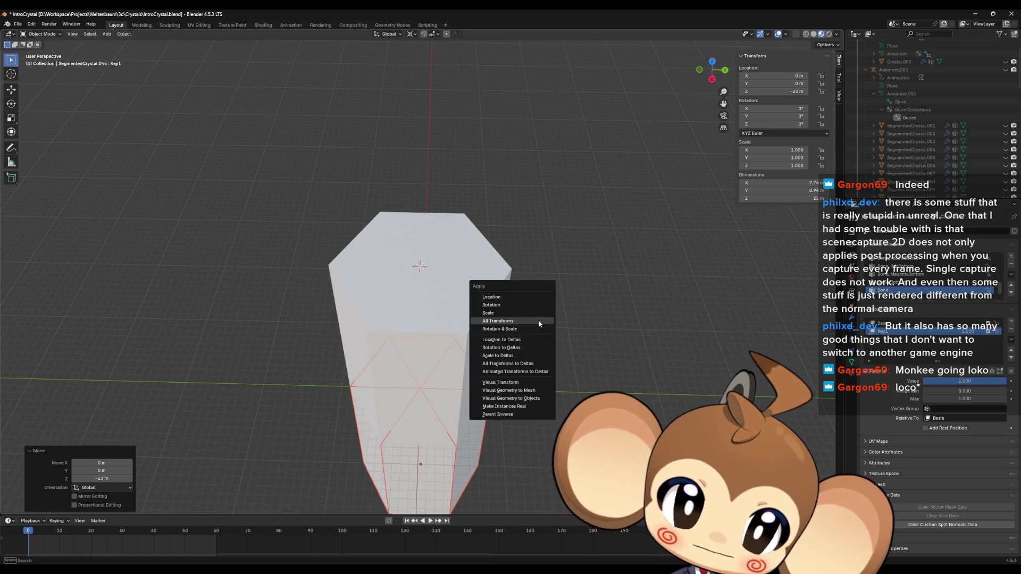
pyautogui.click(539, 321)
pyautogui.moveTo(538, 320); pyautogui.dragTo(547, 271, button='middle')
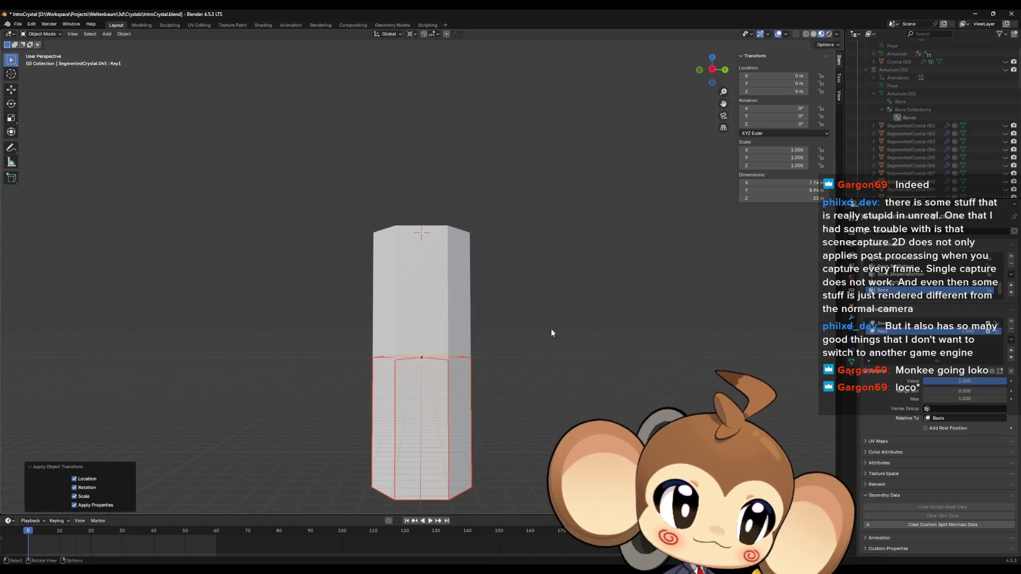
pyautogui.moveTo(646, 295); pyautogui.dragTo(654, 313, button='middle')
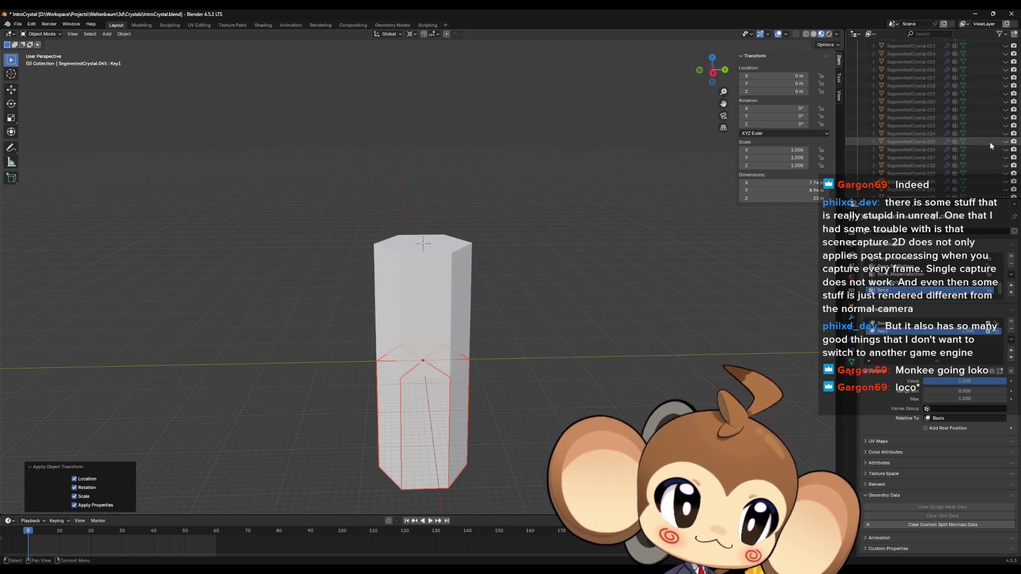
# Step: Select all crystal segments and test the shape key value, dropping it to 0 and back to 1
pyautogui.scroll(-10, 989, 140)
pyautogui.scroll(-3, 984, 137)
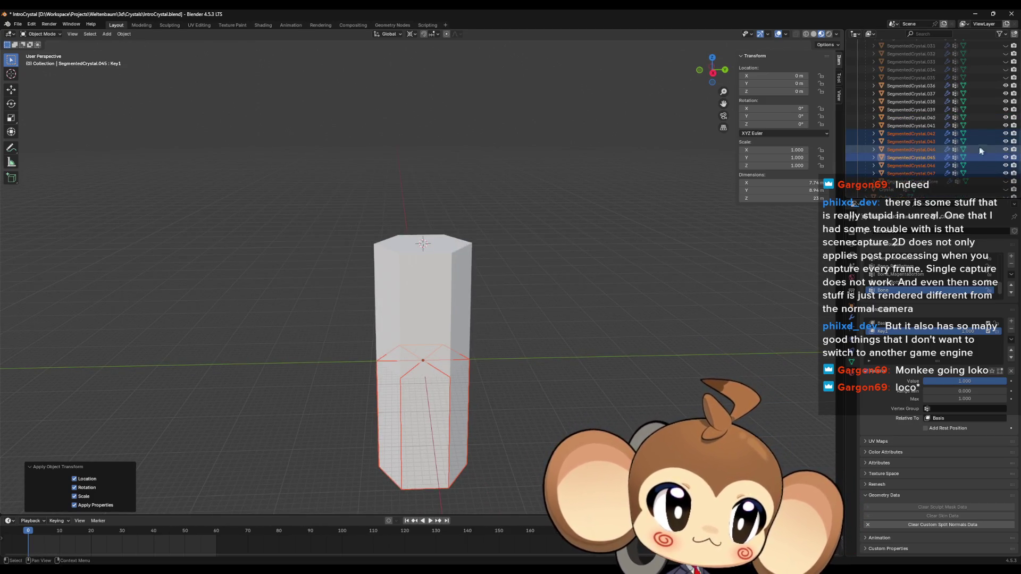
pyautogui.moveTo(603, 281); pyautogui.dragTo(585, 223, button='middle')
pyautogui.moveTo(634, 339); pyautogui.dragTo(633, 363, button='middle')
pyautogui.press('a')
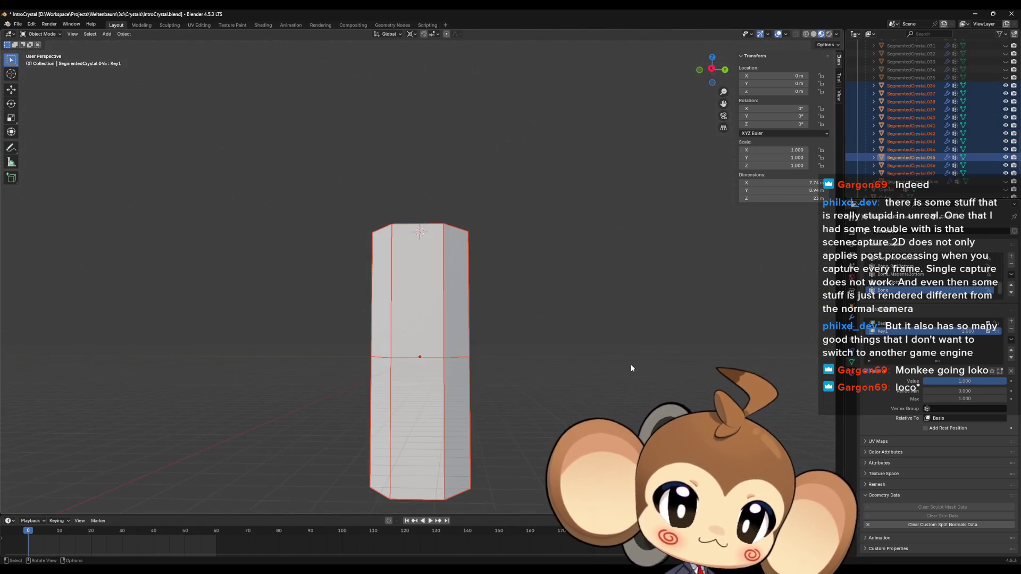
pyautogui.moveTo(981, 383); pyautogui.dragTo(904, 383)
pyautogui.moveTo(590, 319)
pyautogui.mouseDown(button='middle')
pyautogui.moveTo(461, 308)
pyautogui.moveTo(496, 321)
pyautogui.mouseUp(button='middle')
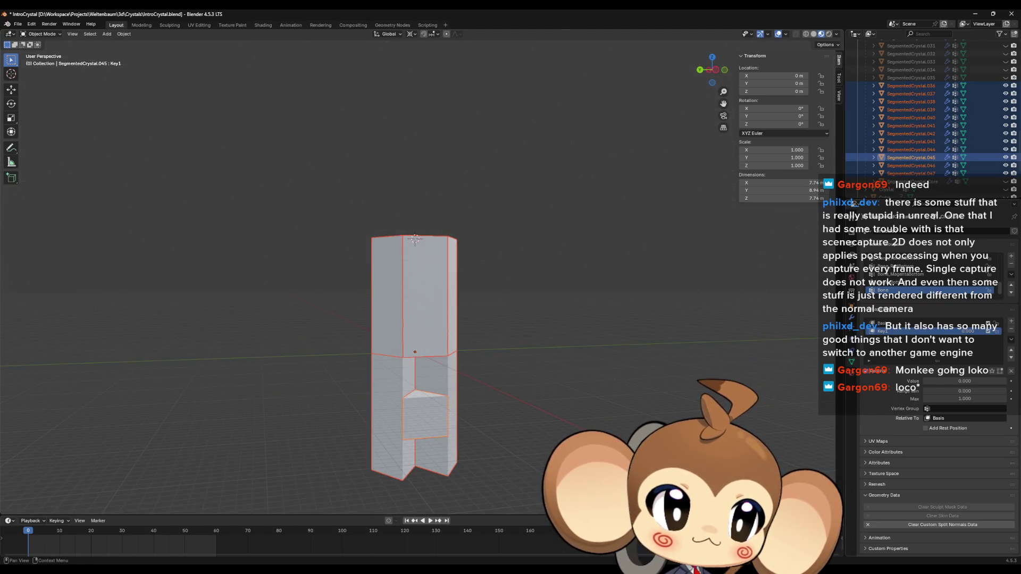
pyautogui.moveTo(945, 383); pyautogui.dragTo(1005, 383)
pyautogui.moveTo(585, 298); pyautogui.dragTo(609, 372, button='middle')
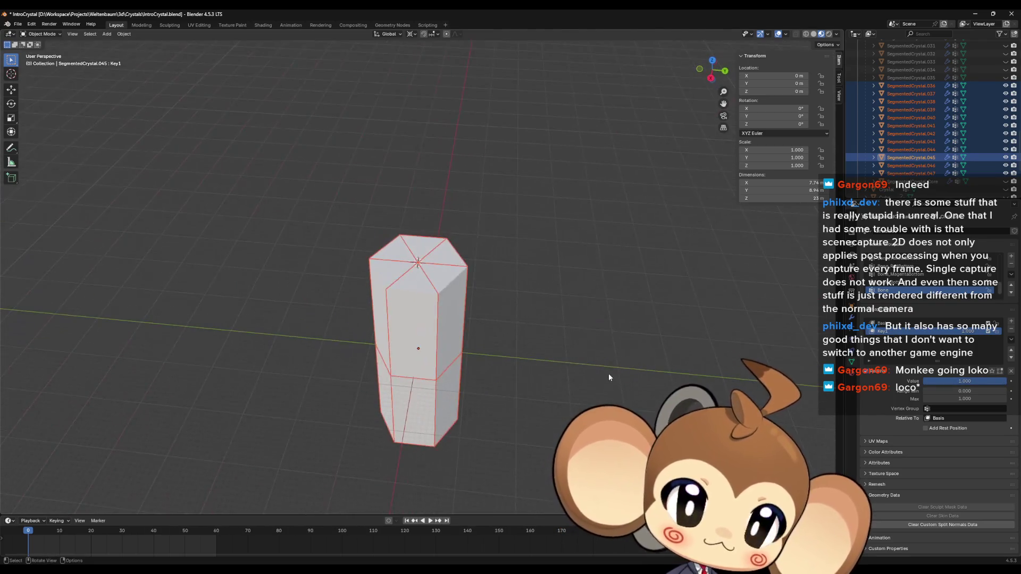
pyautogui.click(650, 352)
# Step: Briefly show SegmentedCrystal.001 for comparison, hide it, and select SegmentedCrystal.036
pyautogui.scroll(8, 964, 154)
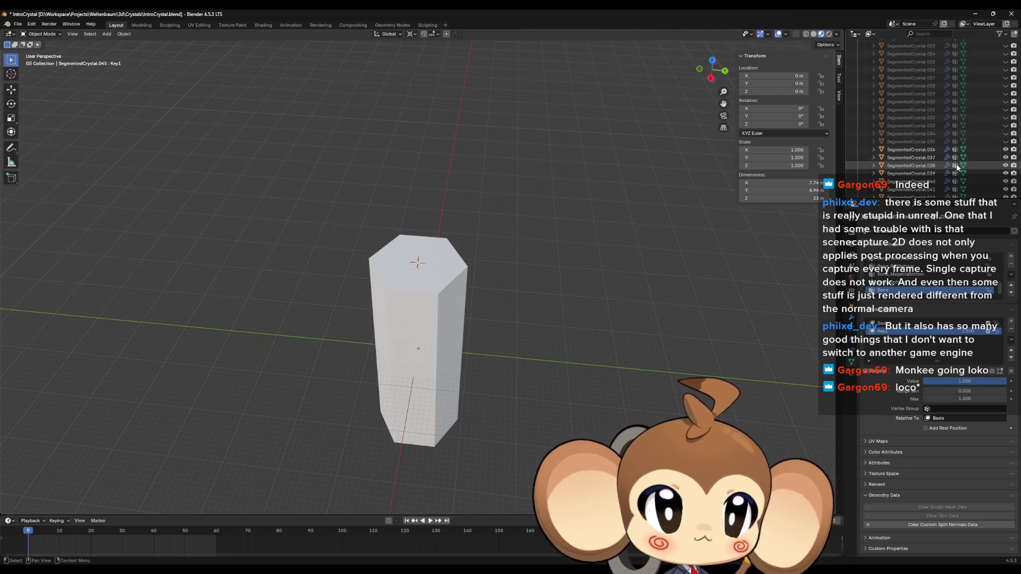
pyautogui.scroll(3, 964, 154)
pyautogui.click(1006, 110)
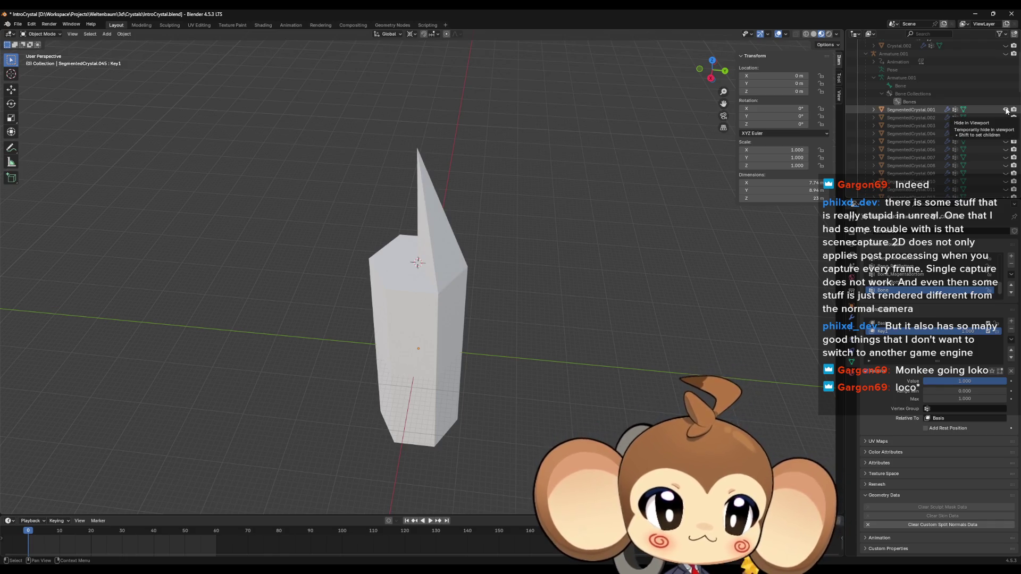
pyautogui.click(1005, 110)
pyautogui.scroll(-10, 942, 154)
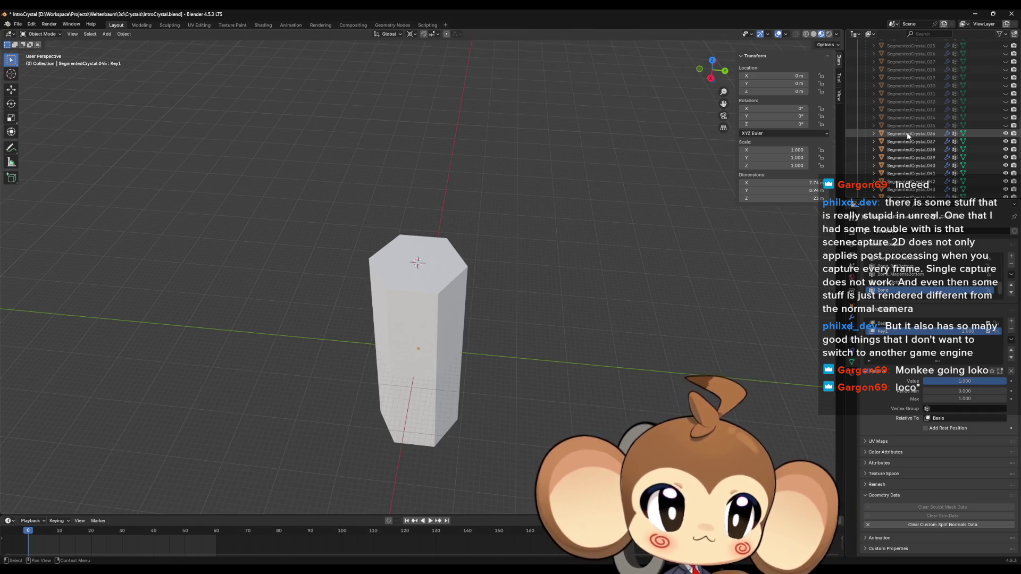
pyautogui.click(908, 136)
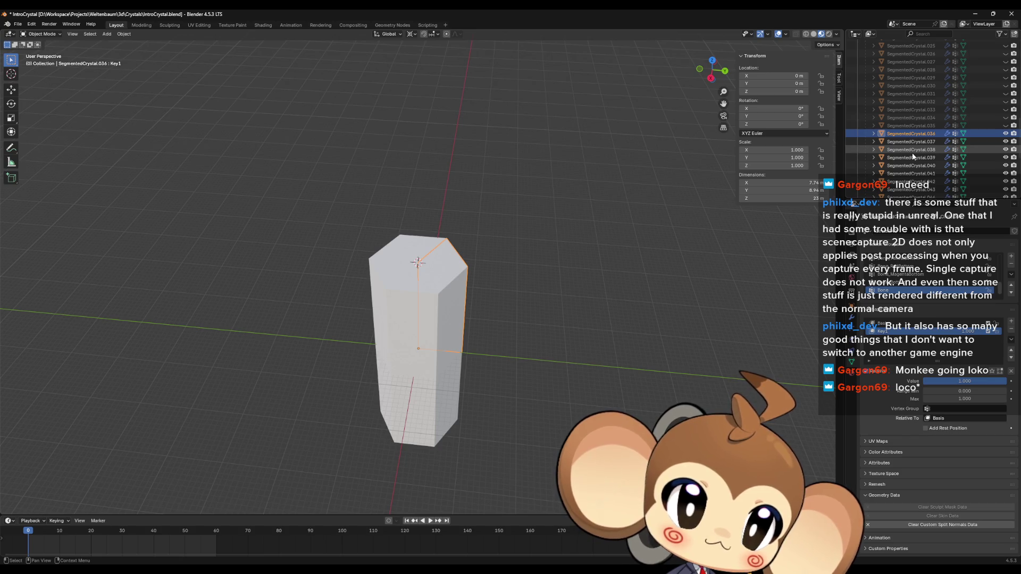
# Step: Unhide SegmentedCrystal.001, select it and frame it in the viewport
pyautogui.scroll(15, 912, 154)
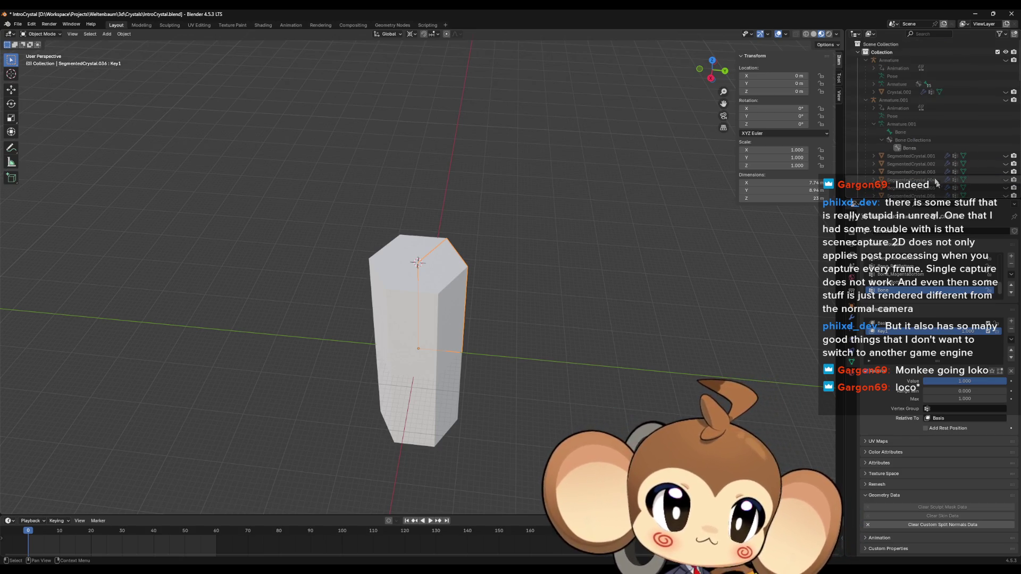
pyautogui.click(1005, 156)
pyautogui.click(910, 156)
pyautogui.press('KP_Decimal')
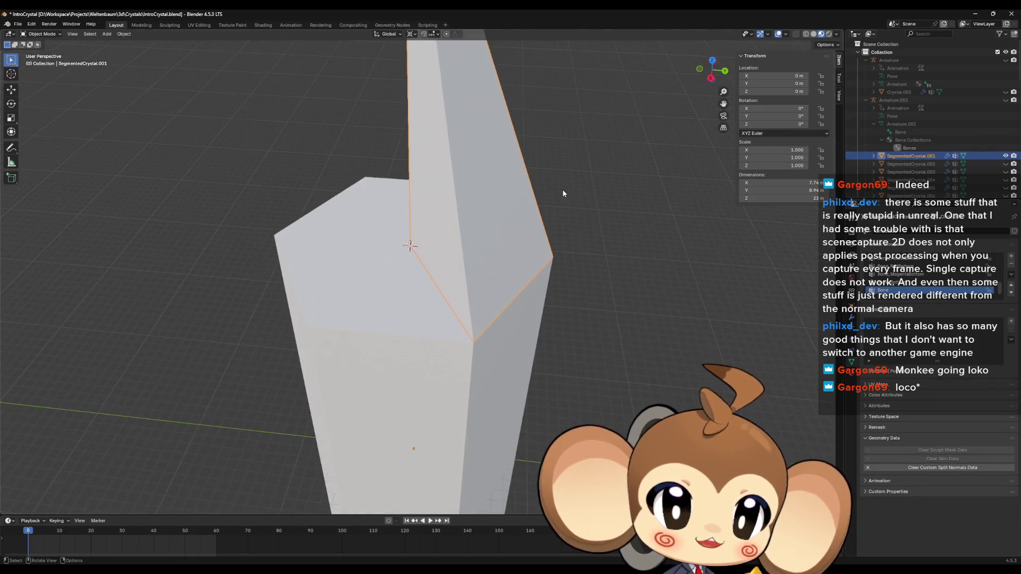
pyautogui.scroll(-2, 434, 319)
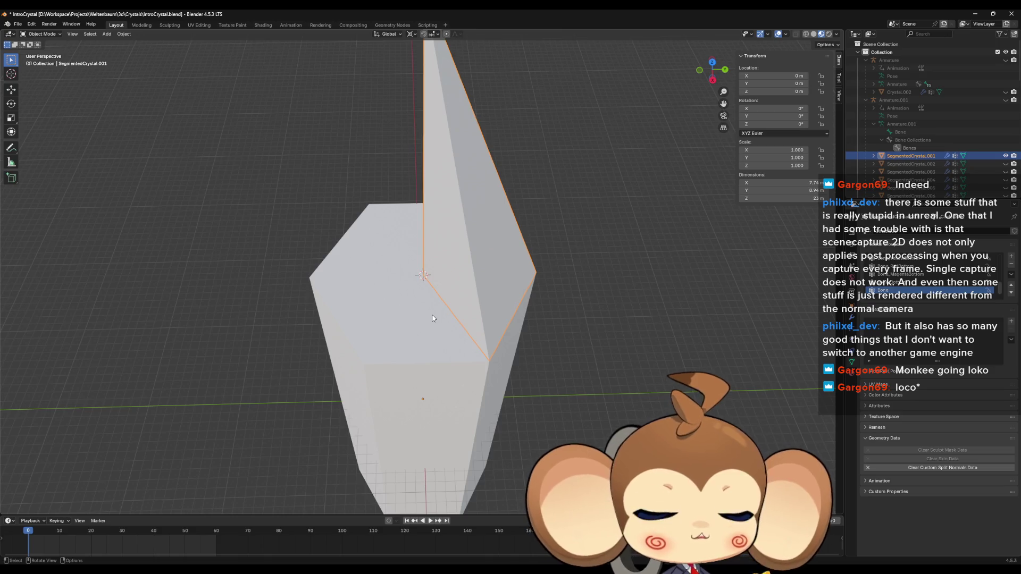
pyautogui.moveTo(461, 298)
pyautogui.mouseDown(button='middle')
pyautogui.moveTo(505, 151)
pyautogui.moveTo(461, 159)
pyautogui.moveTo(446, 199)
pyautogui.moveTo(451, 264)
pyautogui.mouseUp(button='middle')
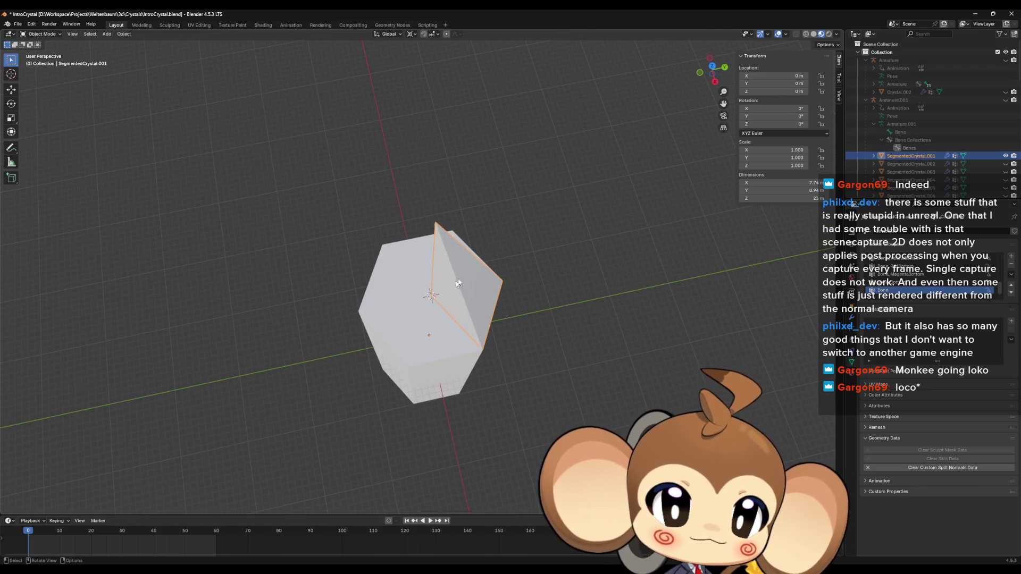
pyautogui.hotkey('alt', 'Tab')
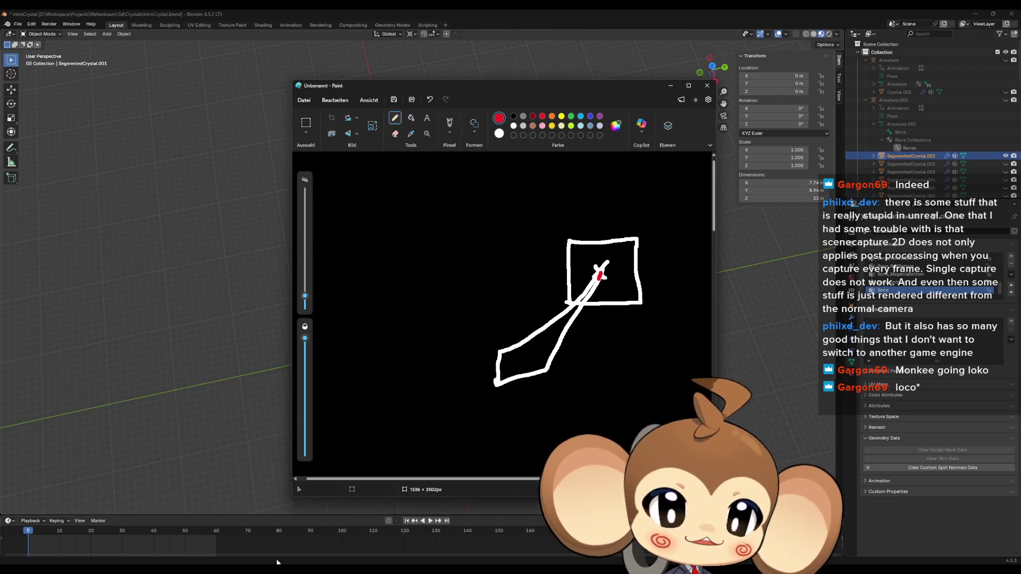
# Step: Pick black and sketch a box at the upper left of the canvas
pyautogui.click(513, 116)
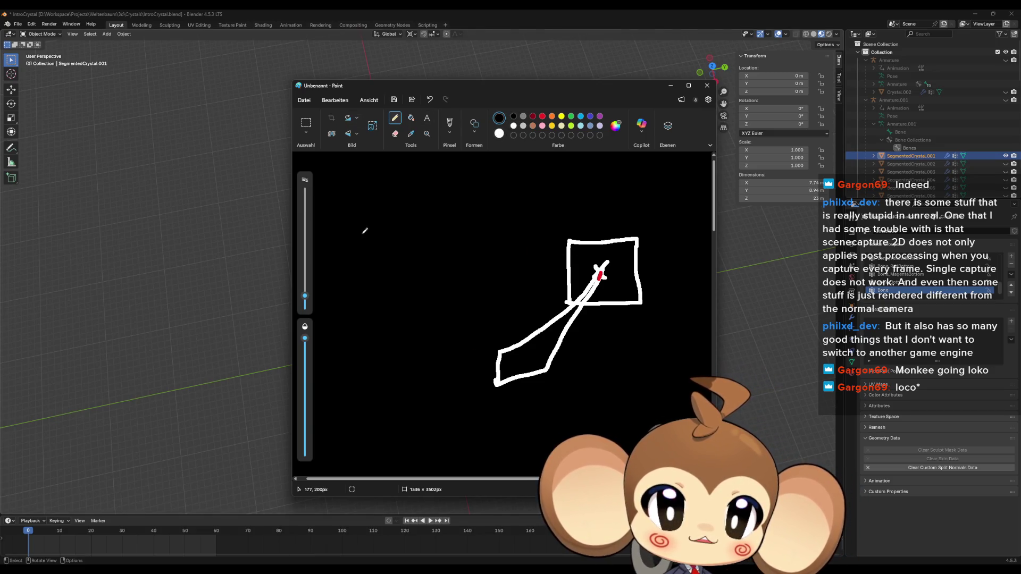
pyautogui.moveTo(357, 238)
pyautogui.mouseDown()
pyautogui.moveTo(357, 187)
pyautogui.moveTo(413, 191)
pyautogui.moveTo(417, 239)
pyautogui.moveTo(356, 240)
pyautogui.mouseUp()
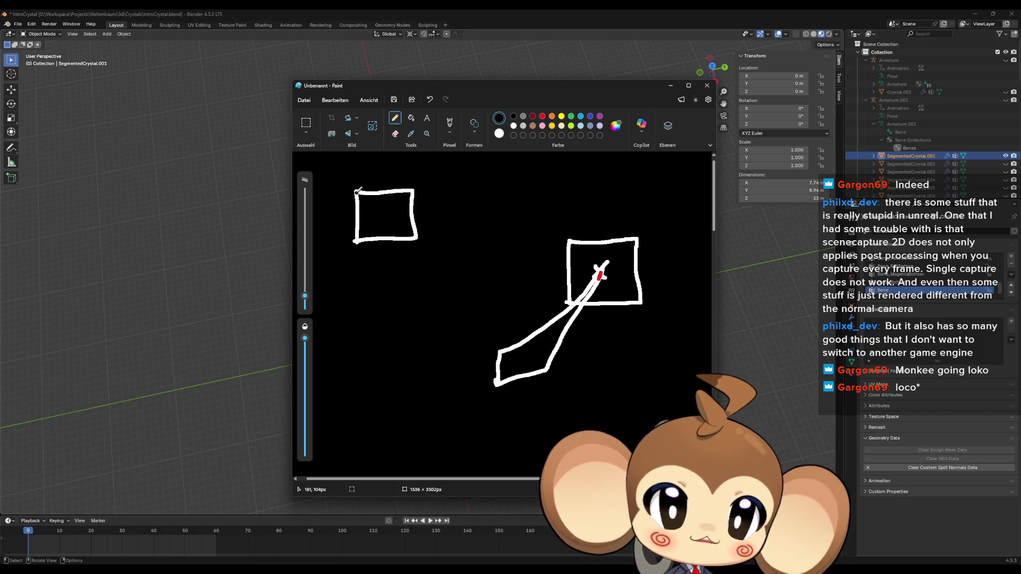
pyautogui.moveTo(357, 190)
pyautogui.mouseDown()
pyautogui.moveTo(326, 216)
pyautogui.moveTo(328, 260)
pyautogui.moveTo(373, 263)
pyautogui.moveTo(416, 236)
pyautogui.mouseUp()
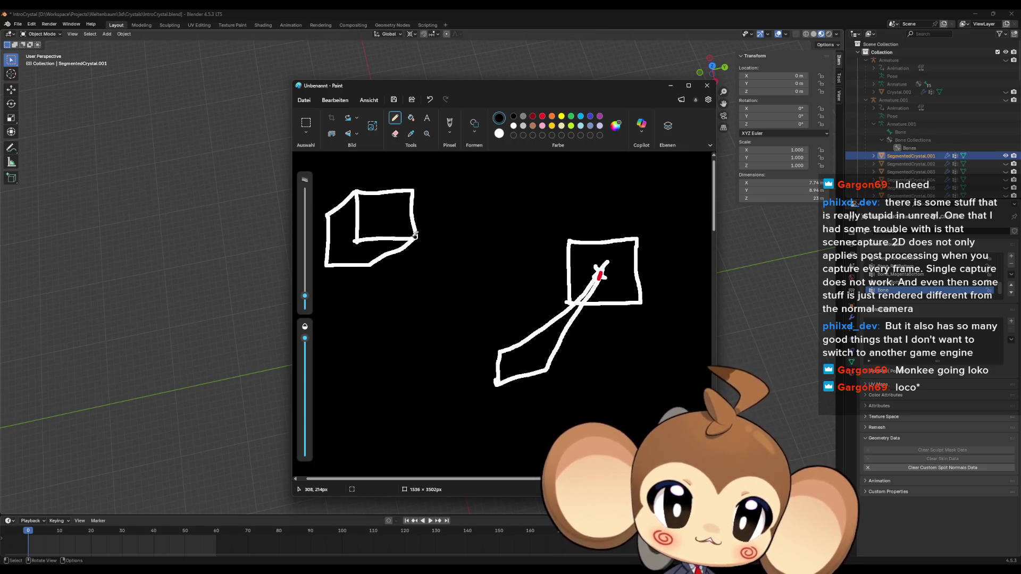
pyautogui.moveTo(356, 241); pyautogui.dragTo(327, 264)
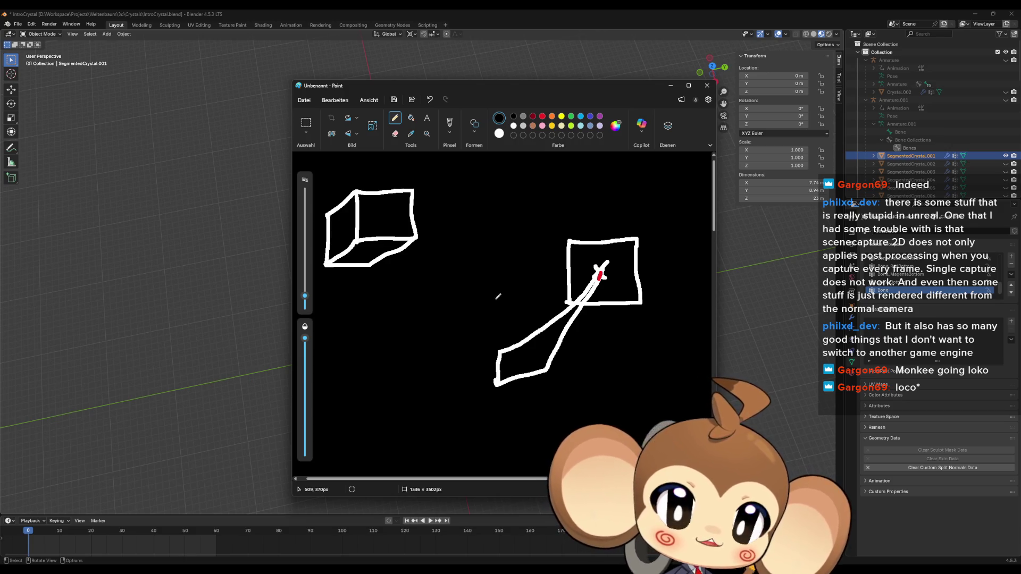
# Step: Sketch a triangle and a triangular prism below, with an arrow pointing up to the box
pyautogui.moveTo(511, 169)
pyautogui.mouseDown()
pyautogui.moveTo(510, 215)
pyautogui.moveTo(546, 217)
pyautogui.moveTo(555, 207)
pyautogui.moveTo(512, 167)
pyautogui.moveTo(549, 212)
pyautogui.mouseUp()
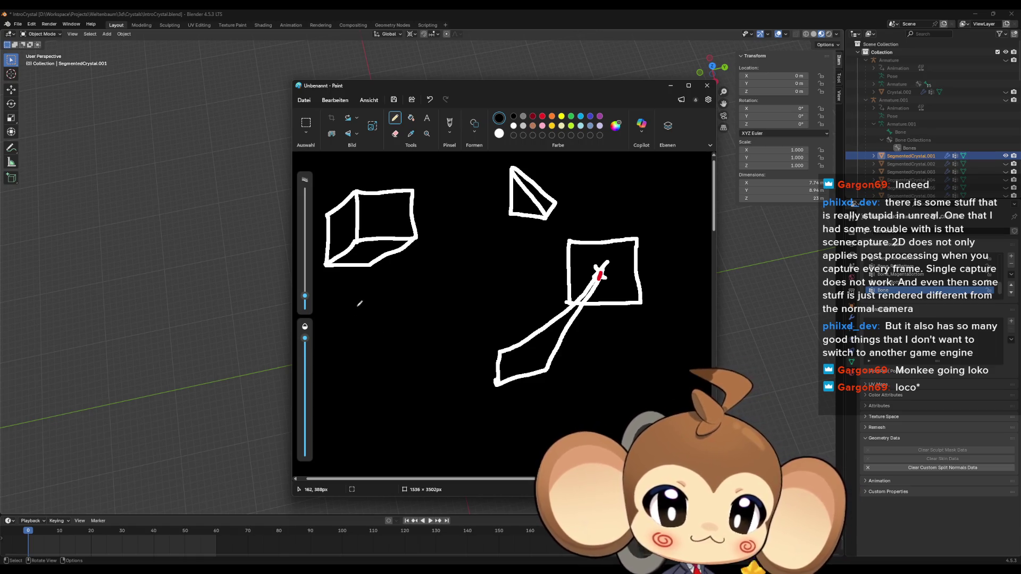
pyautogui.moveTo(354, 306)
pyautogui.mouseDown()
pyautogui.moveTo(371, 328)
pyautogui.moveTo(403, 316)
pyautogui.moveTo(355, 304)
pyautogui.moveTo(353, 402)
pyautogui.moveTo(395, 389)
pyautogui.mouseUp()
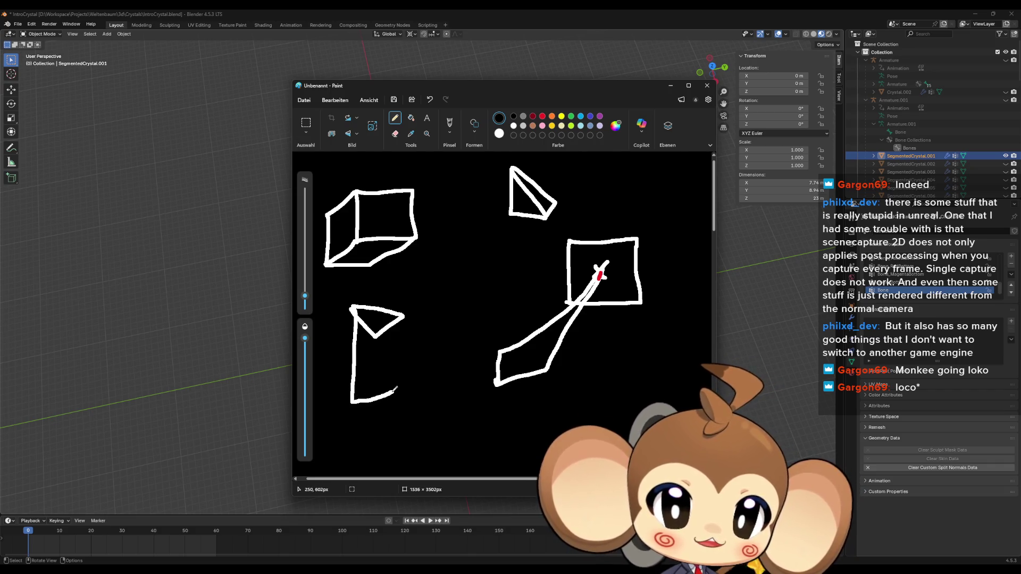
pyautogui.hotkey('ctrl', 'z')
pyautogui.moveTo(352, 309)
pyautogui.mouseDown()
pyautogui.moveTo(355, 386)
pyautogui.moveTo(372, 403)
pyautogui.moveTo(400, 372)
pyautogui.moveTo(404, 320)
pyautogui.moveTo(376, 335)
pyautogui.moveTo(375, 385)
pyautogui.mouseUp()
pyautogui.moveTo(377, 298)
pyautogui.mouseDown()
pyautogui.moveTo(377, 278)
pyautogui.moveTo(385, 281)
pyautogui.mouseUp()
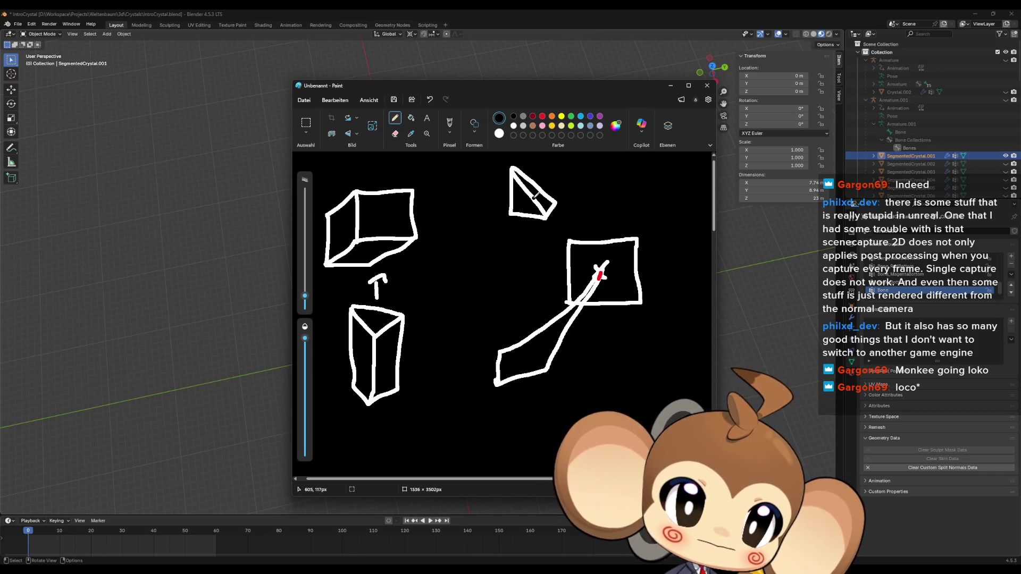
pyautogui.moveTo(589, 209)
pyautogui.mouseDown()
pyautogui.moveTo(582, 186)
pyautogui.moveTo(627, 169)
pyautogui.moveTo(630, 206)
pyautogui.moveTo(564, 218)
pyautogui.moveTo(569, 172)
pyautogui.mouseUp()
# Step: Undo the extra square and move the Paint window to the right side of the screen
pyautogui.hotkey('ctrl', 'z')
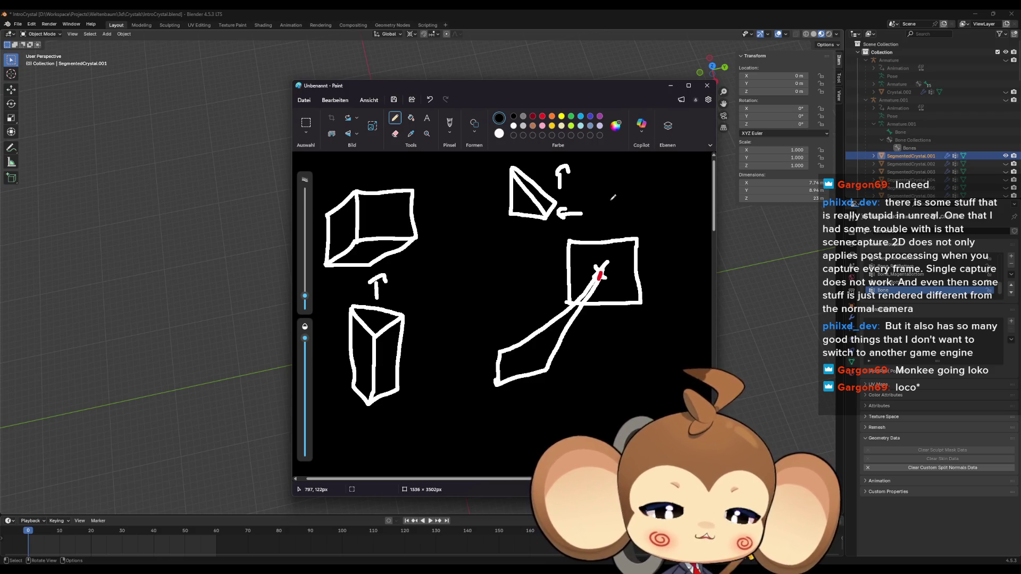
pyautogui.moveTo(433, 85)
pyautogui.mouseDown()
pyautogui.moveTo(617, 142)
pyautogui.moveTo(735, 96)
pyautogui.mouseUp()
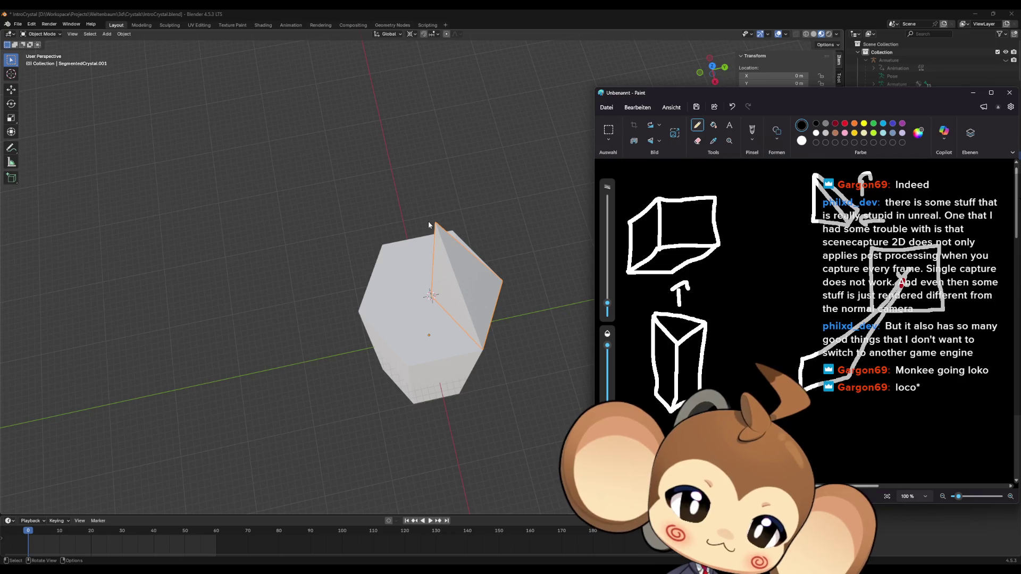
pyautogui.moveTo(436, 244)
pyautogui.mouseDown(button='middle')
pyautogui.moveTo(510, 232)
pyautogui.moveTo(518, 308)
pyautogui.mouseUp(button='middle')
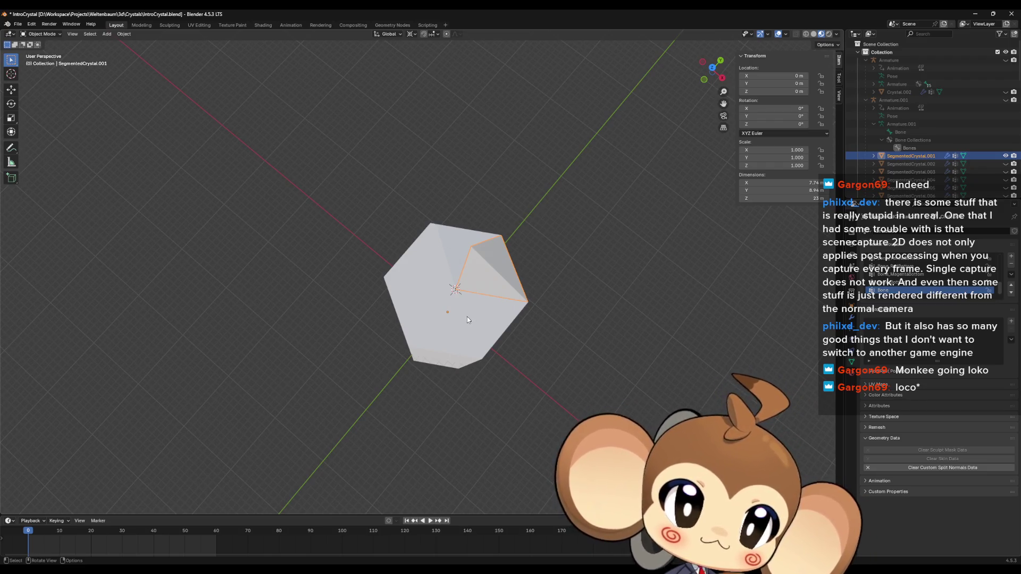
# Step: Duplicate the crystal segment in place as SegmentedCrystal.048 and enter Edit Mode on it
pyautogui.moveTo(486, 312); pyautogui.dragTo(452, 254, button='middle')
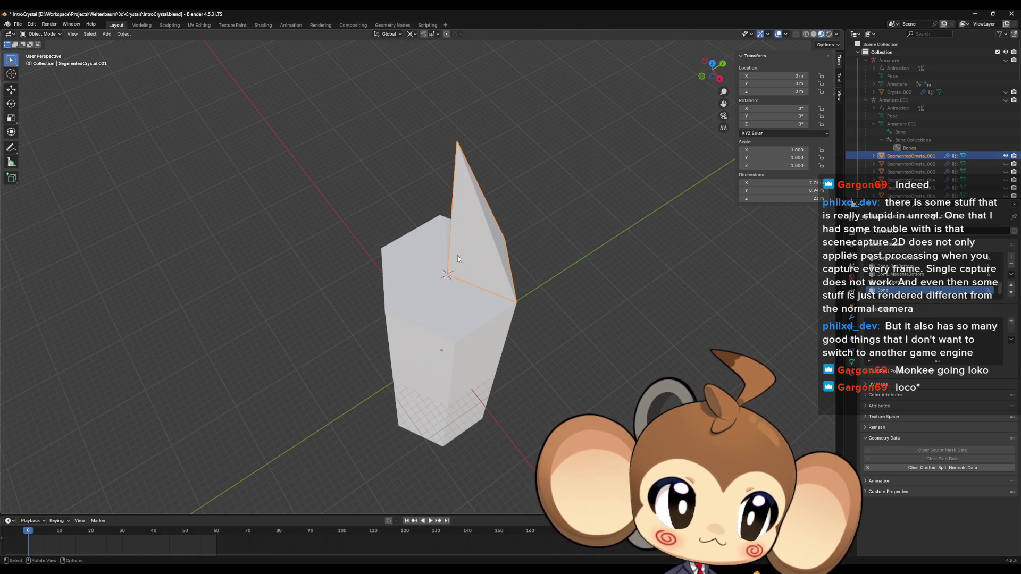
pyautogui.hotkey('shift', 'd')
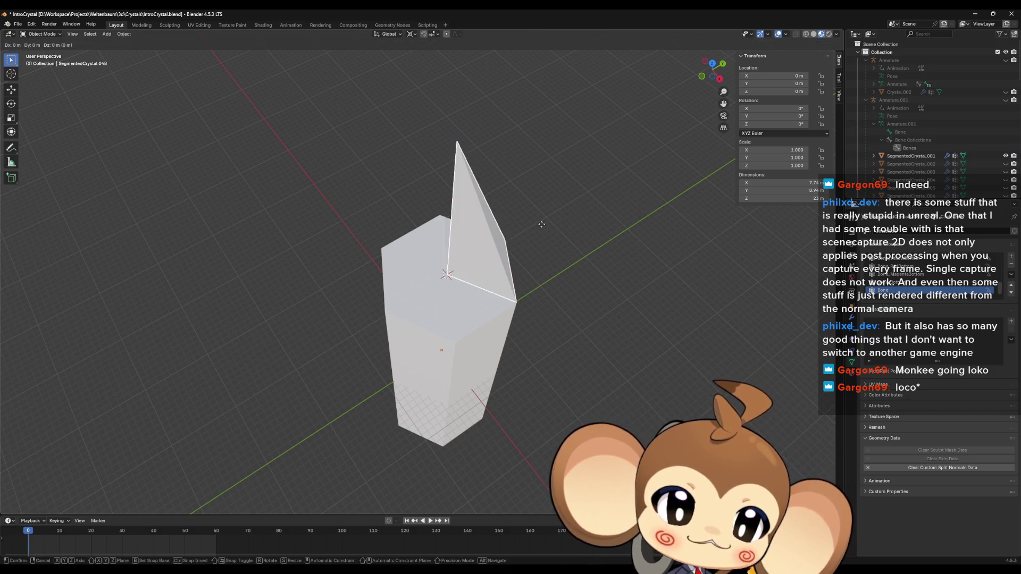
pyautogui.rightClick(541, 228)
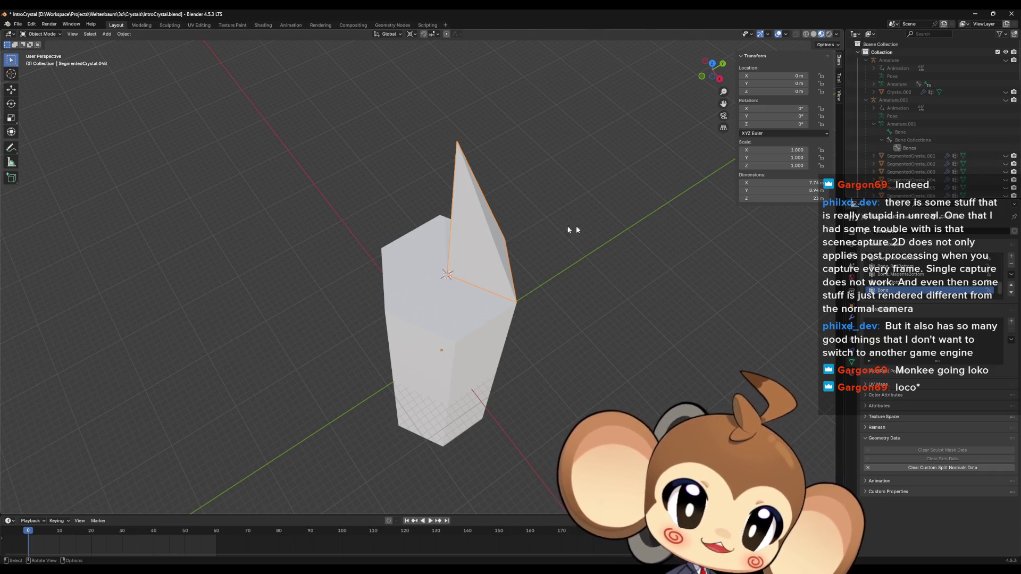
pyautogui.scroll(3, 500, 259)
pyautogui.moveTo(500, 259)
pyautogui.mouseDown(button='middle')
pyautogui.moveTo(603, 311)
pyautogui.moveTo(553, 274)
pyautogui.mouseUp(button='middle')
pyautogui.scroll(-3, 556, 280)
pyautogui.press('Tab')
pyautogui.hotkey('ctrl', 'z')
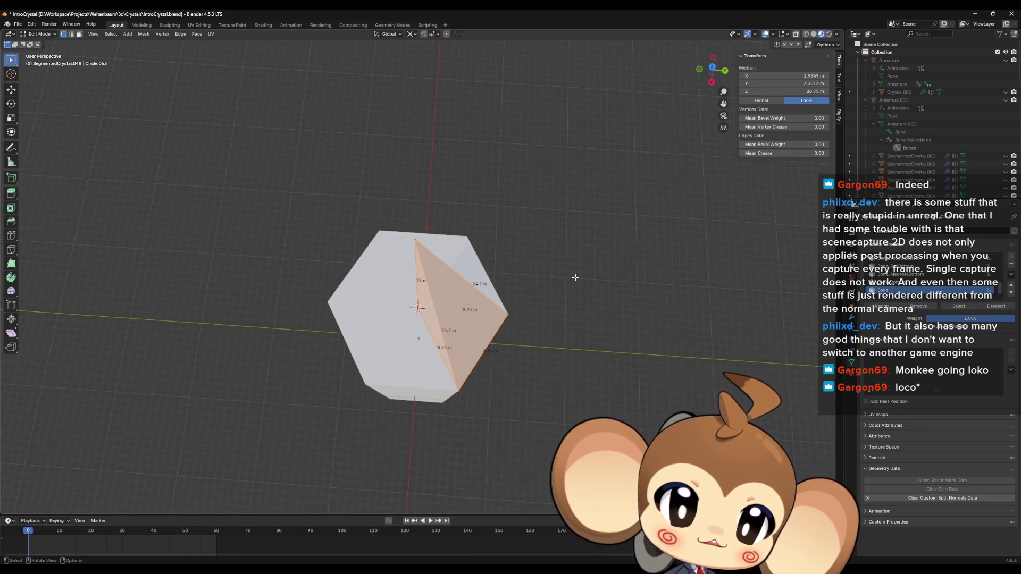
# Step: Rotate the triangular top face 30° around Z
pyautogui.press('r')
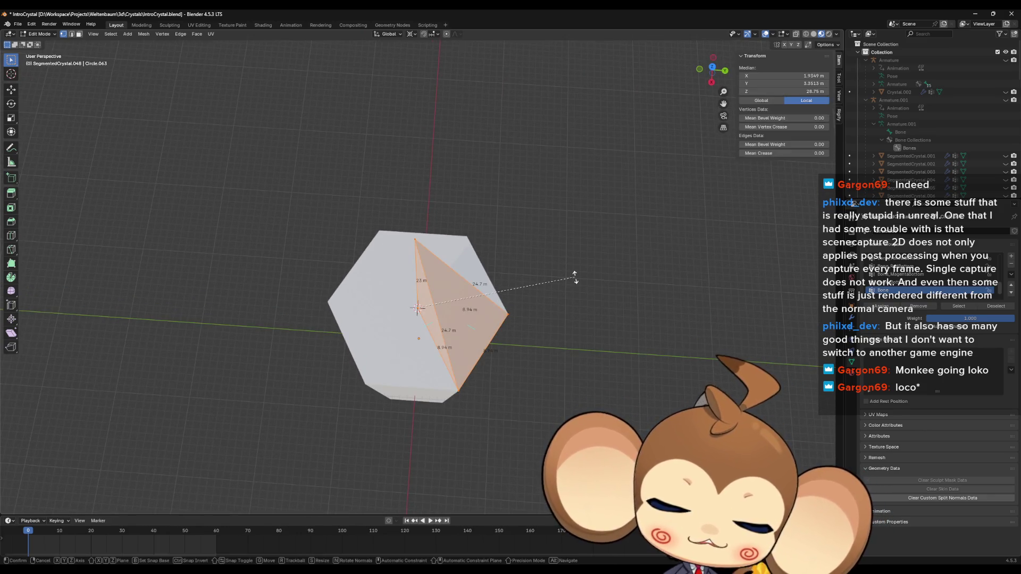
pyautogui.press('z')
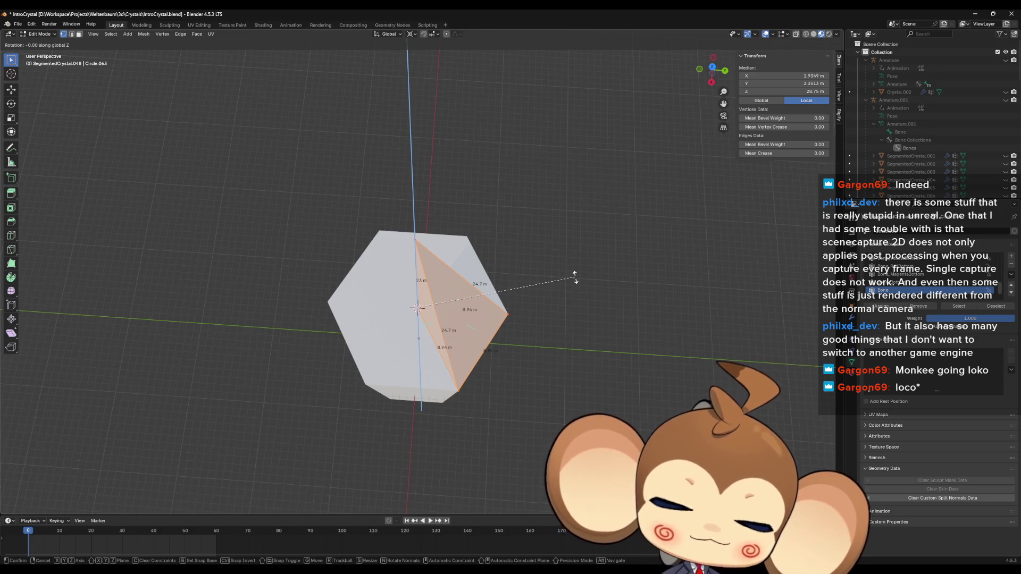
pyautogui.write('30')
pyautogui.press('Return')
pyautogui.moveTo(531, 236)
pyautogui.mouseDown(button='middle')
pyautogui.moveTo(571, 257)
pyautogui.moveTo(554, 298)
pyautogui.moveTo(650, 285)
pyautogui.moveTo(541, 273)
pyautogui.moveTo(544, 240)
pyautogui.mouseUp(button='middle')
pyautogui.click(542, 272)
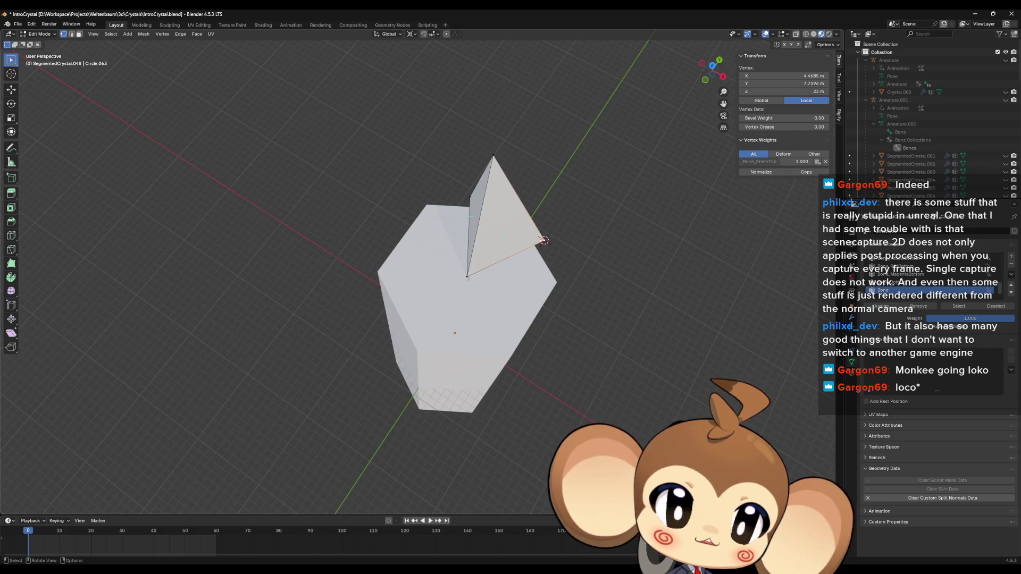
# Step: Snap the 3D cursor to the notch vertex, dissolve it, and select the top edge
pyautogui.moveTo(468, 278)
pyautogui.mouseDown(button='middle')
pyautogui.moveTo(483, 276)
pyautogui.moveTo(475, 269)
pyautogui.mouseUp(button='middle')
pyautogui.click(476, 263)
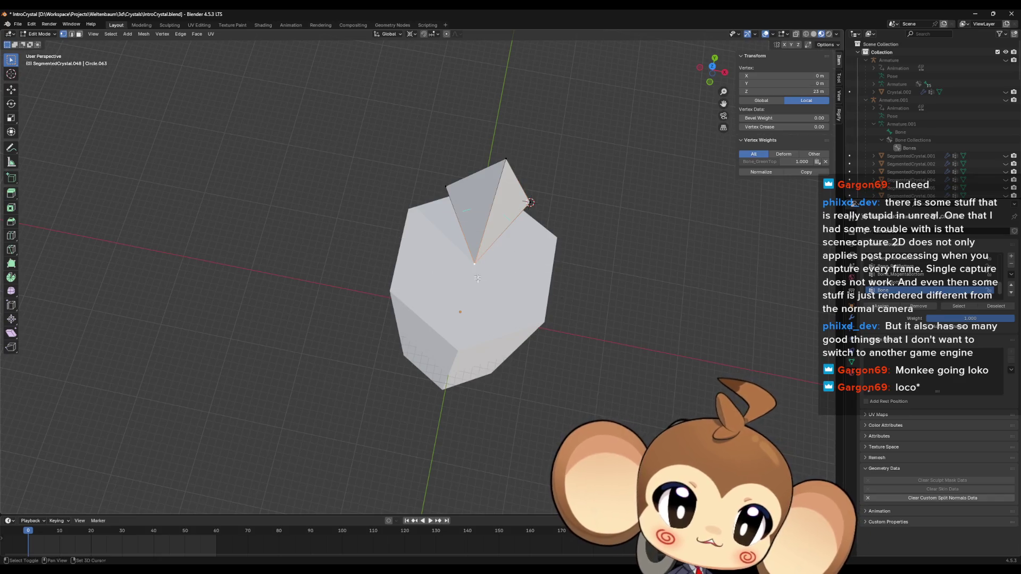
pyautogui.hotkey('shift', 's')
pyautogui.click(479, 259)
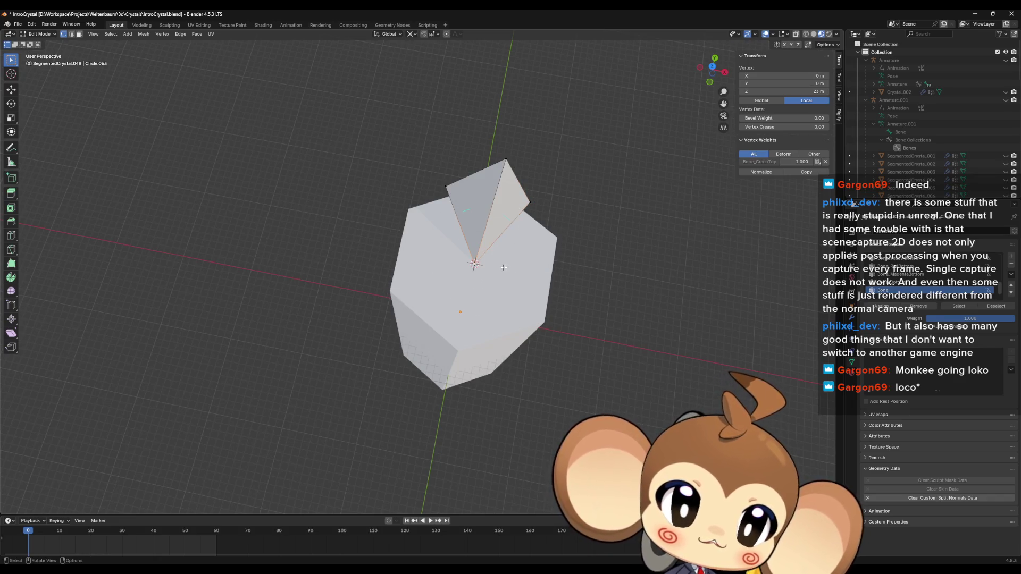
pyautogui.moveTo(504, 267); pyautogui.dragTo(482, 270, button='middle')
pyautogui.press('x')
pyautogui.click(483, 269)
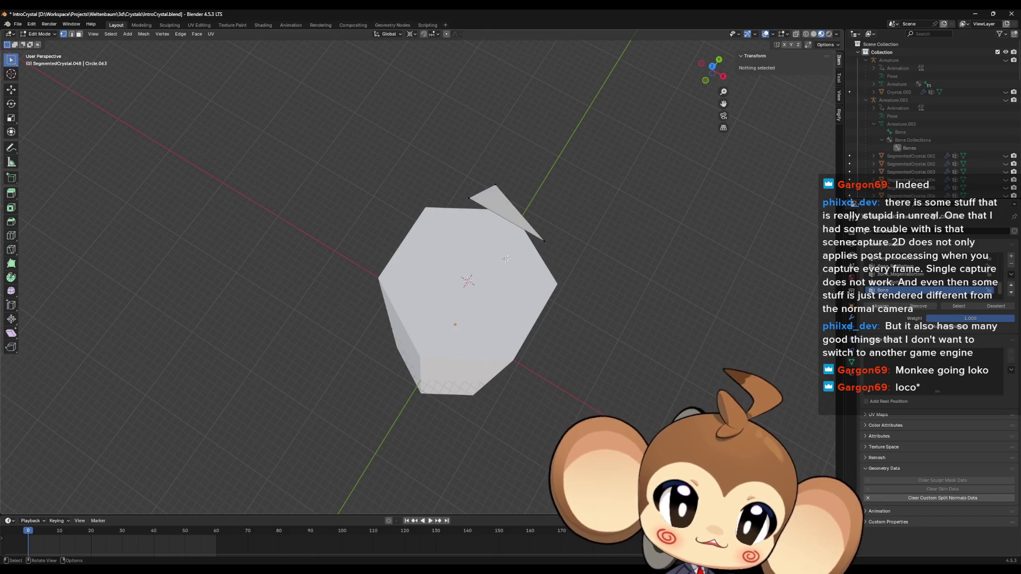
pyautogui.click(543, 241)
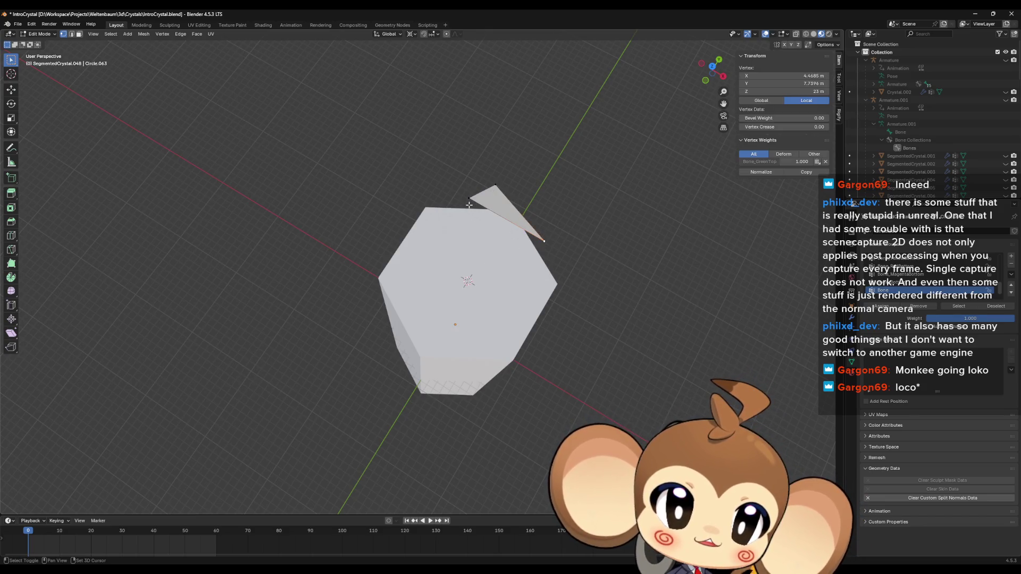
pyautogui.keyDown('shift'); pyautogui.click(469, 205); pyautogui.keyUp('shift')
# Step: Extrude the selected edge in place and flatten it to zero along Y
pyautogui.press('e')
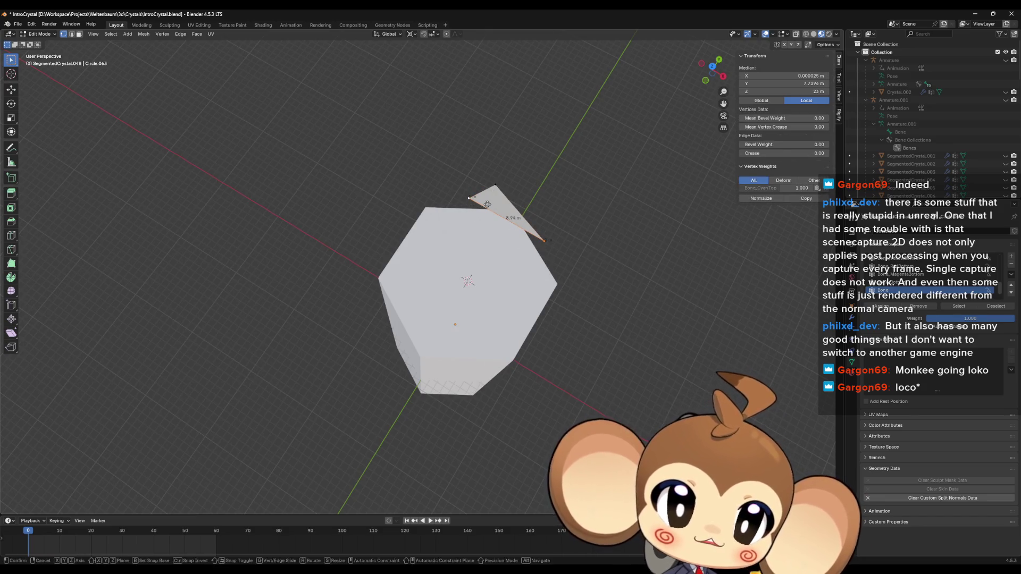
pyautogui.rightClick(488, 204)
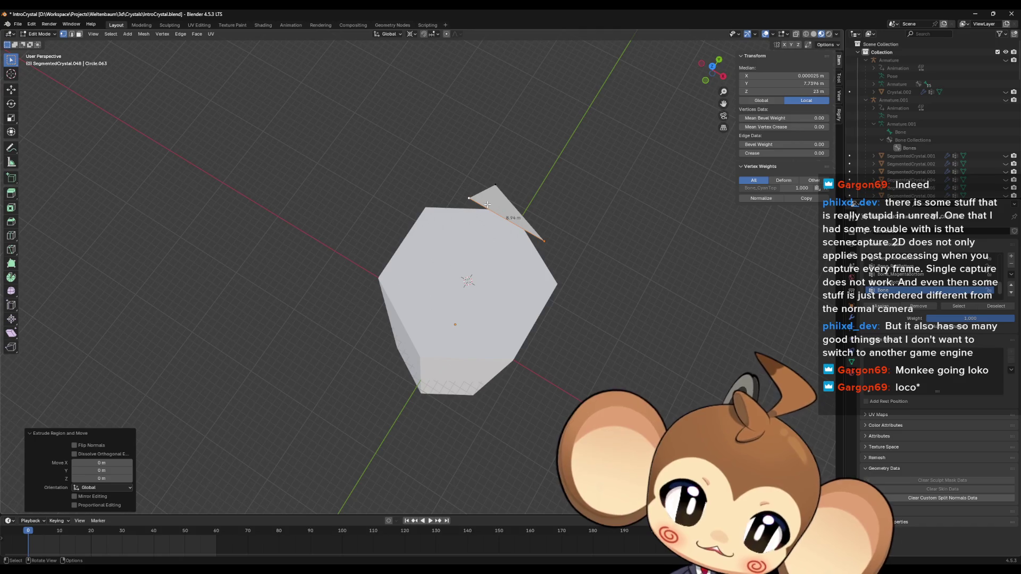
pyautogui.press('s')
pyautogui.press('y')
pyautogui.press('0')
pyautogui.press('Return')
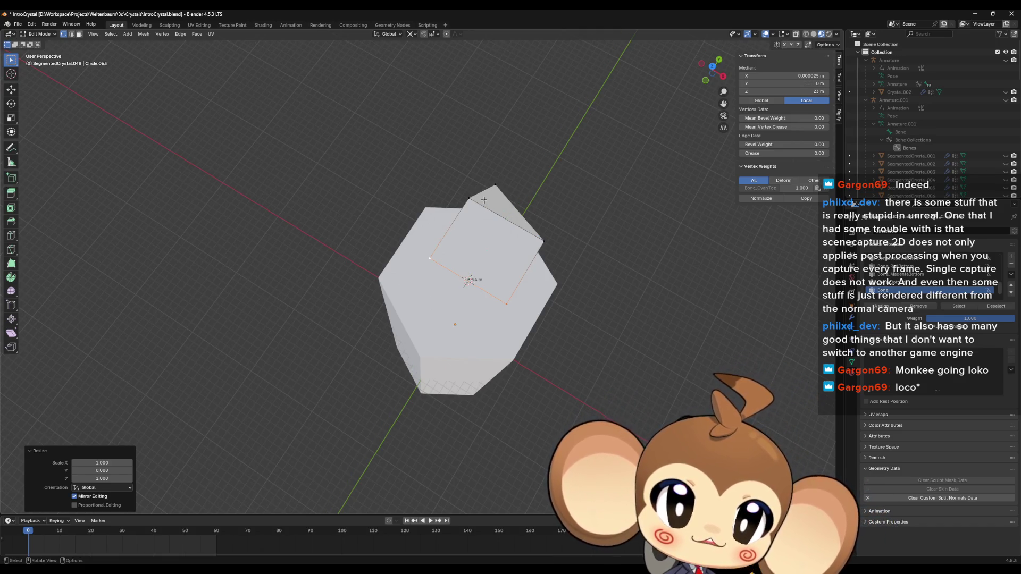
# Step: Snap the 3D cursor to the spire's tip vertex and select the other top vertices
pyautogui.moveTo(484, 200); pyautogui.dragTo(485, 66, button='middle')
pyautogui.click(486, 65)
pyautogui.hotkey('shift', 's')
pyautogui.click(488, 97)
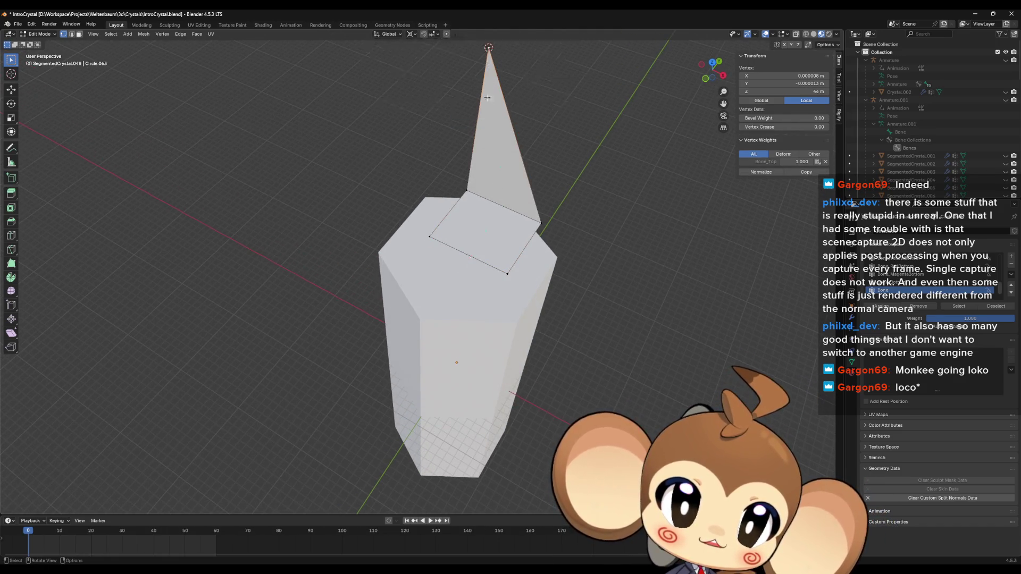
pyautogui.keyDown('shift'); pyautogui.click(508, 274); pyautogui.keyUp('shift')
pyautogui.keyDown('shift'); pyautogui.click(430, 236); pyautogui.keyUp('shift')
# Step: Flatten the selected top vertices with a zero Z scale to a common 44 m height
pyautogui.press('s')
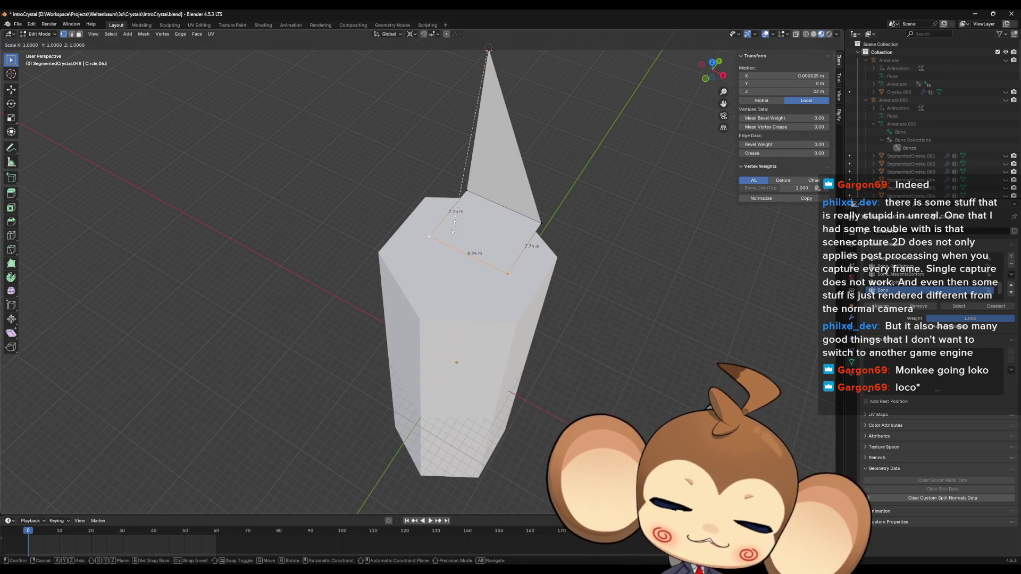
pyautogui.press('z')
pyautogui.press('0')
pyautogui.press('Return')
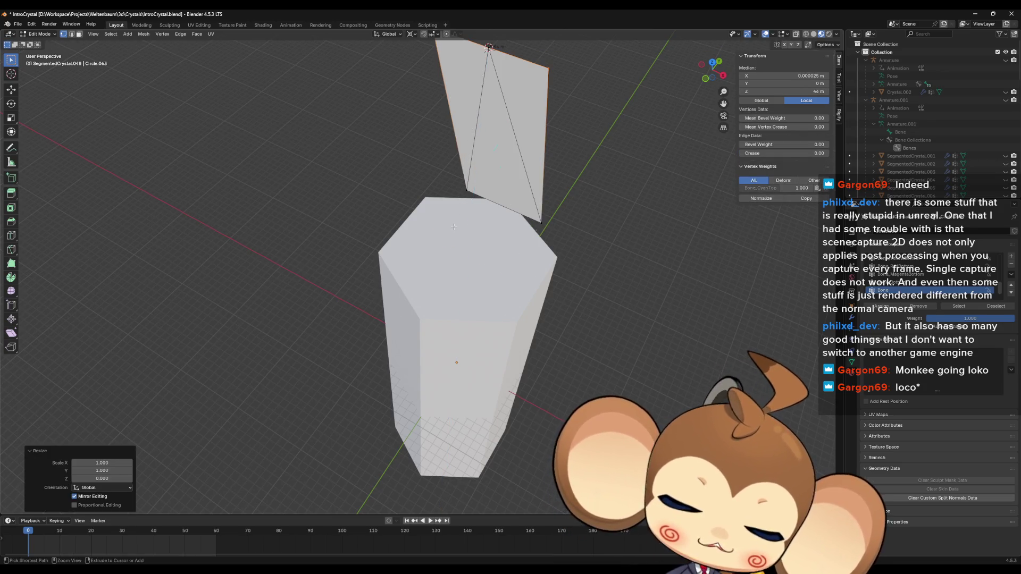
pyautogui.hotkey('ctrl', 'z')
pyautogui.press('s')
pyautogui.press('z')
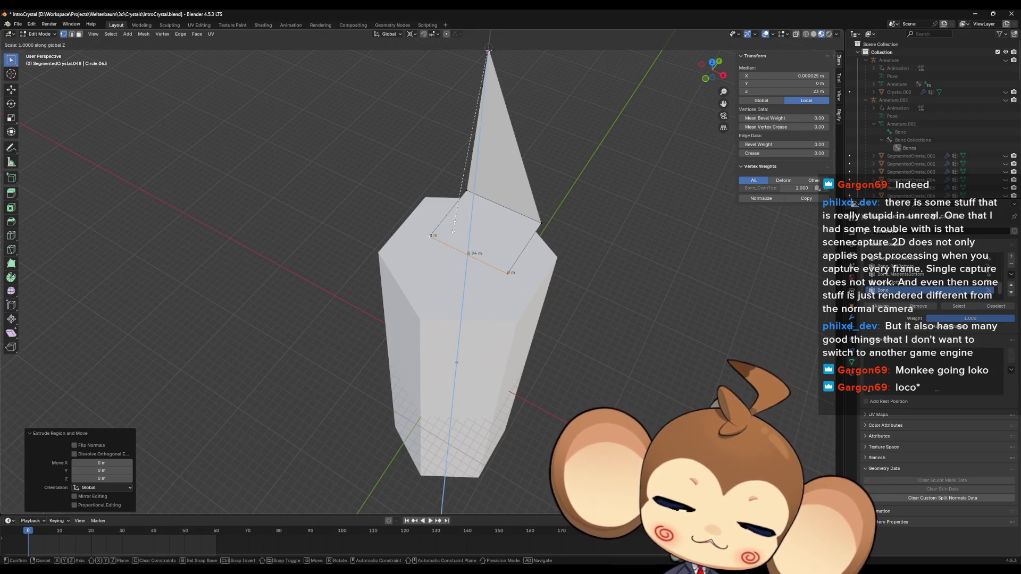
pyautogui.press('0')
pyautogui.scroll(-3, 479, 244)
pyautogui.press('Return')
# Step: Inspect the fins from above and select individual top-section vertices
pyautogui.moveTo(520, 262)
pyautogui.mouseDown(button='middle')
pyautogui.moveTo(495, 255)
pyautogui.moveTo(468, 266)
pyautogui.moveTo(479, 278)
pyautogui.mouseUp(button='middle')
pyautogui.scroll(2, 500, 256)
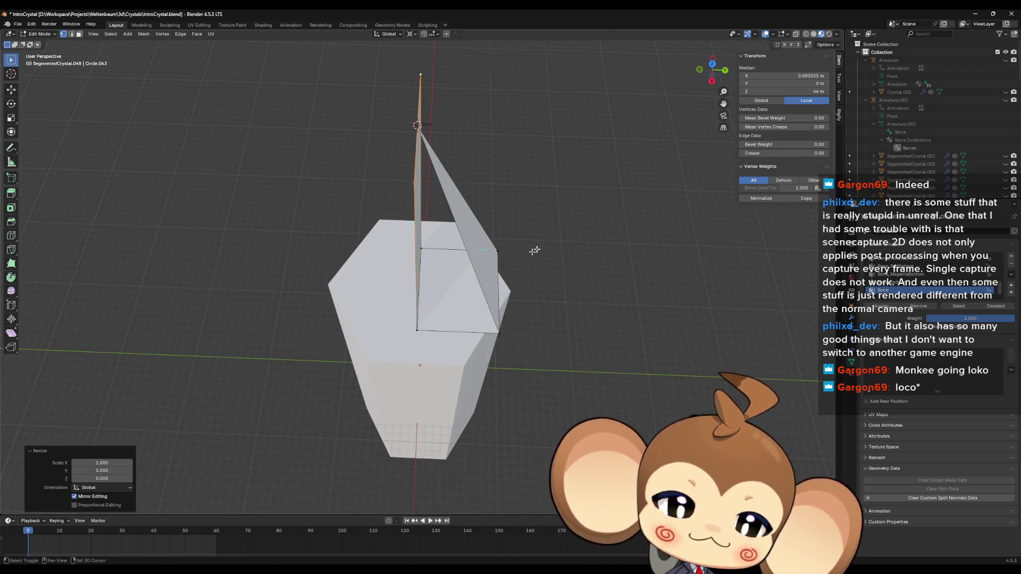
pyautogui.moveTo(535, 250); pyautogui.dragTo(539, 303, button='middle')
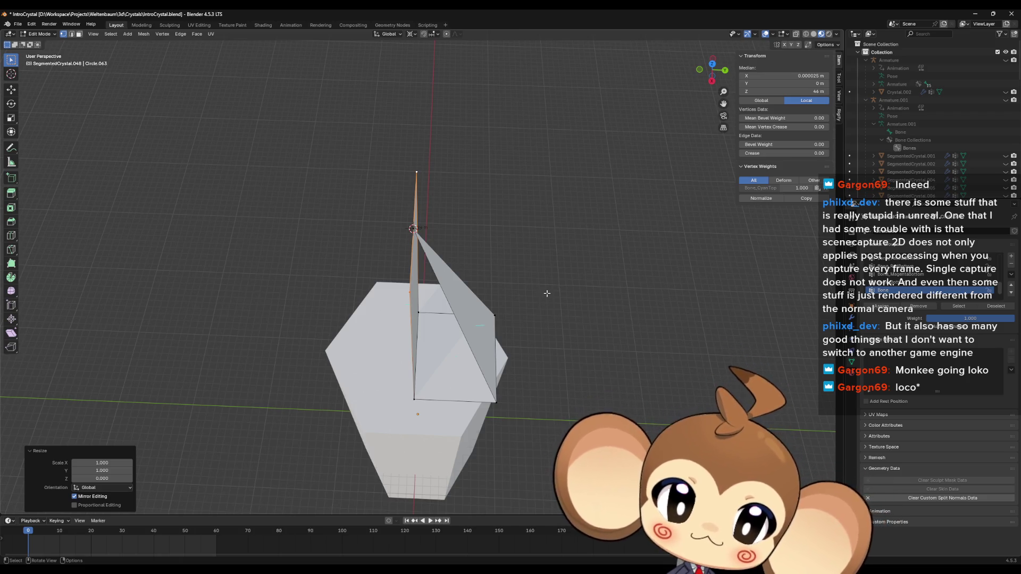
pyautogui.click(413, 227)
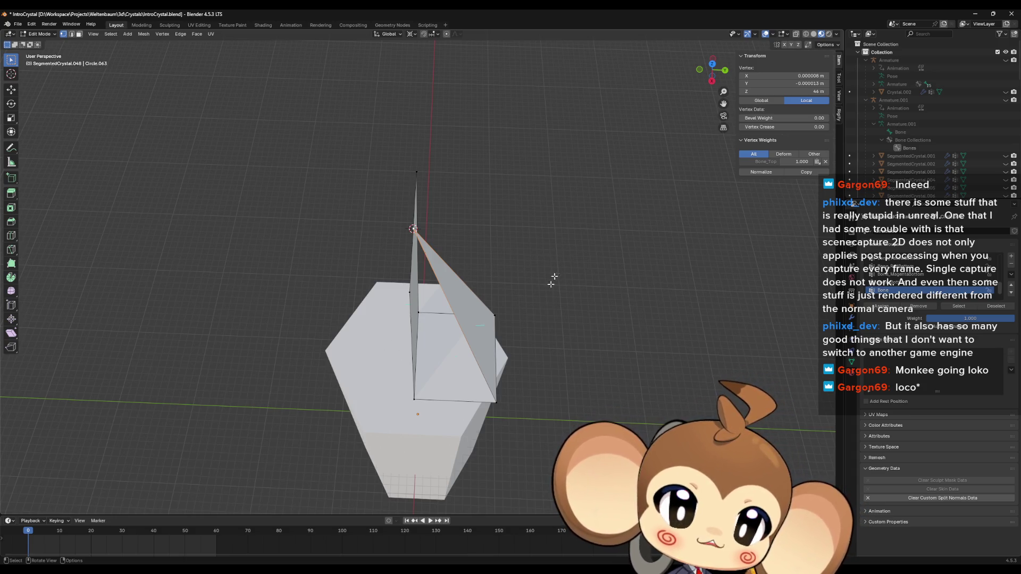
pyautogui.click(495, 399)
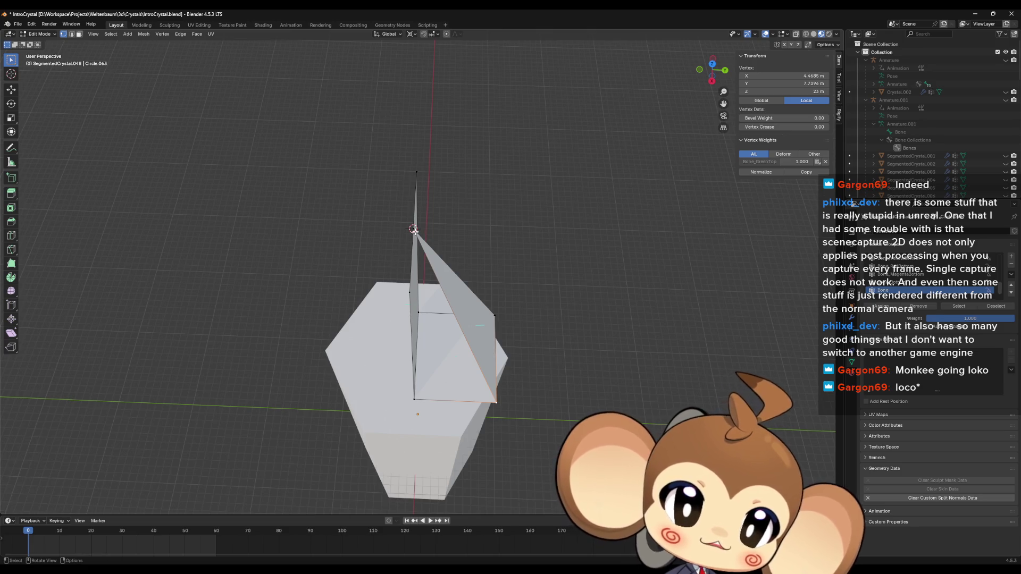
# Step: Delete the spire's tip vertex and fill a face between the fin edges and bottom edge
pyautogui.click(415, 230)
pyautogui.moveTo(483, 254); pyautogui.dragTo(469, 291, button='middle')
pyautogui.press('x')
pyautogui.click(472, 292)
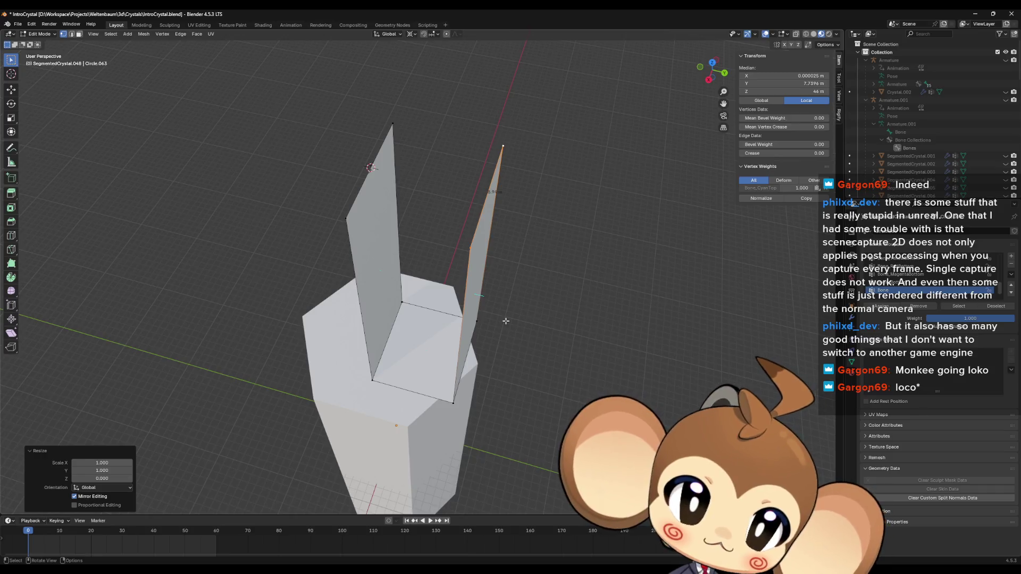
pyautogui.keyDown('shift'); pyautogui.click(345, 223); pyautogui.keyUp('shift')
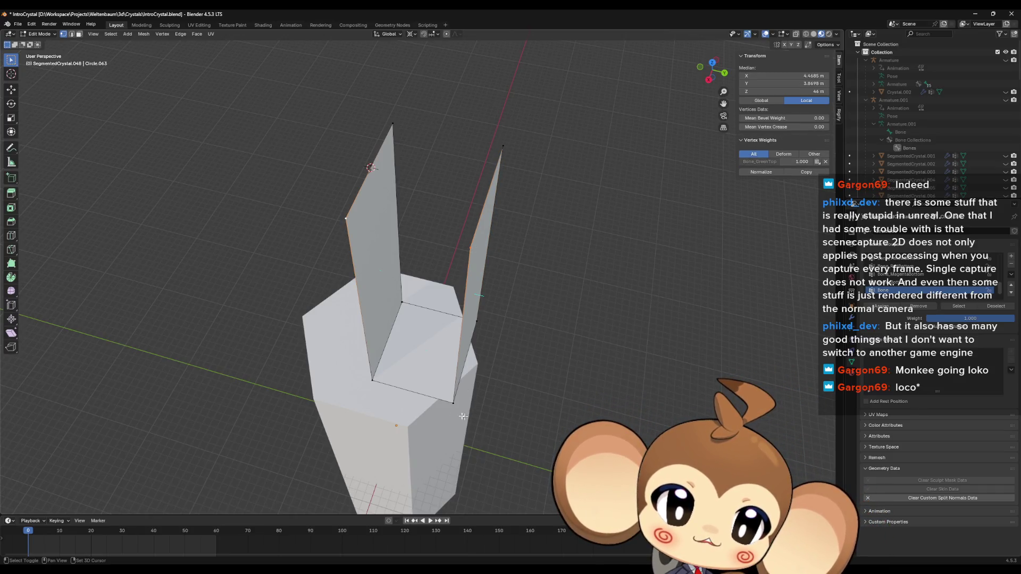
pyautogui.keyDown('shift'); pyautogui.click(393, 388); pyautogui.keyUp('shift')
pyautogui.press('f')
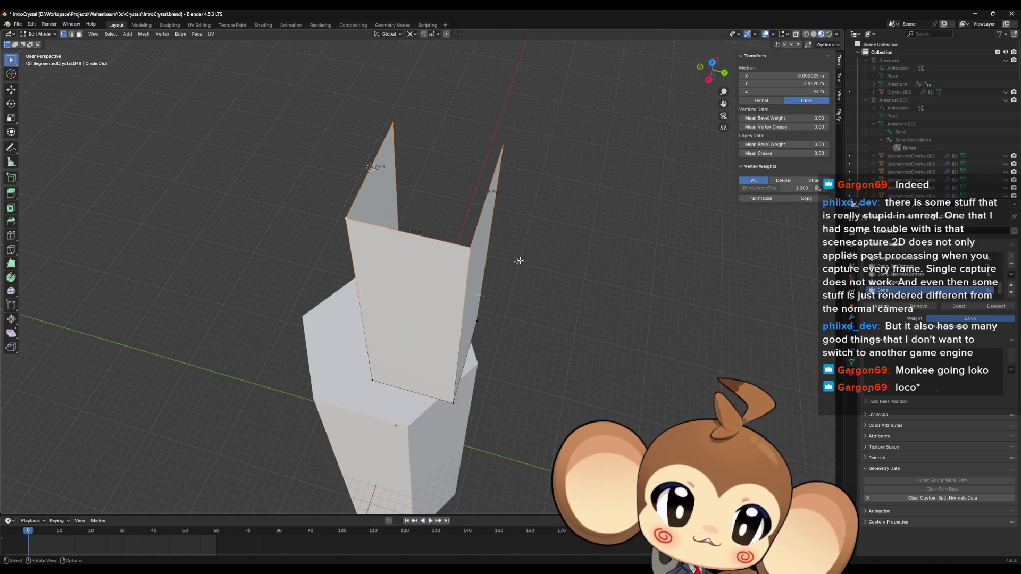
# Step: Fill the remaining gap on the new top with a face, then deselect all and inspect the box
pyautogui.moveTo(452, 254); pyautogui.dragTo(371, 201, button='middle')
pyautogui.click(371, 201)
pyautogui.scroll(-1, 364, 154)
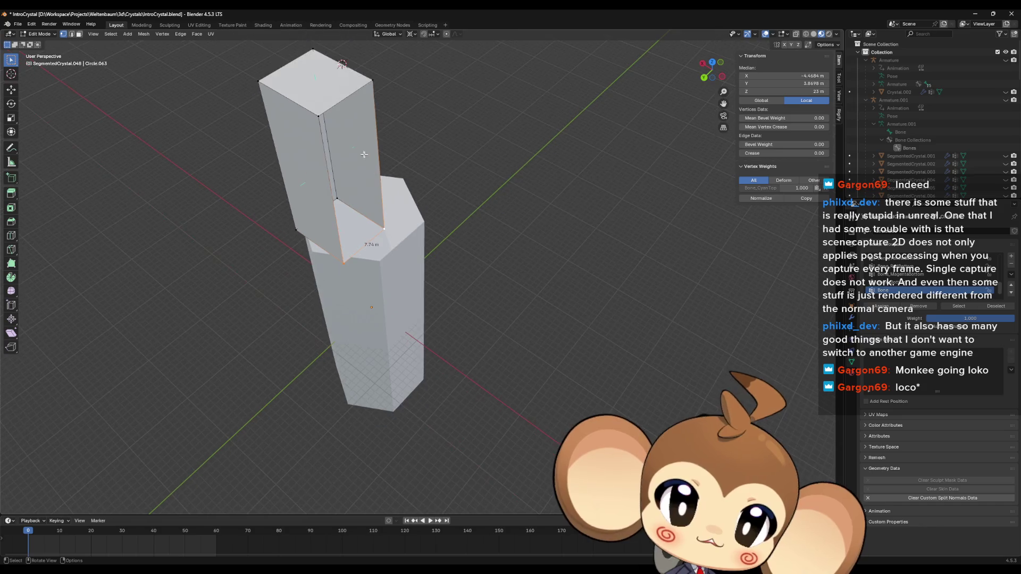
pyautogui.press('l')
pyautogui.hotkey('alt', 'a')
pyautogui.moveTo(388, 103)
pyautogui.mouseDown(button='middle')
pyautogui.moveTo(505, 240)
pyautogui.moveTo(594, 321)
pyautogui.moveTo(589, 333)
pyautogui.mouseUp(button='middle')
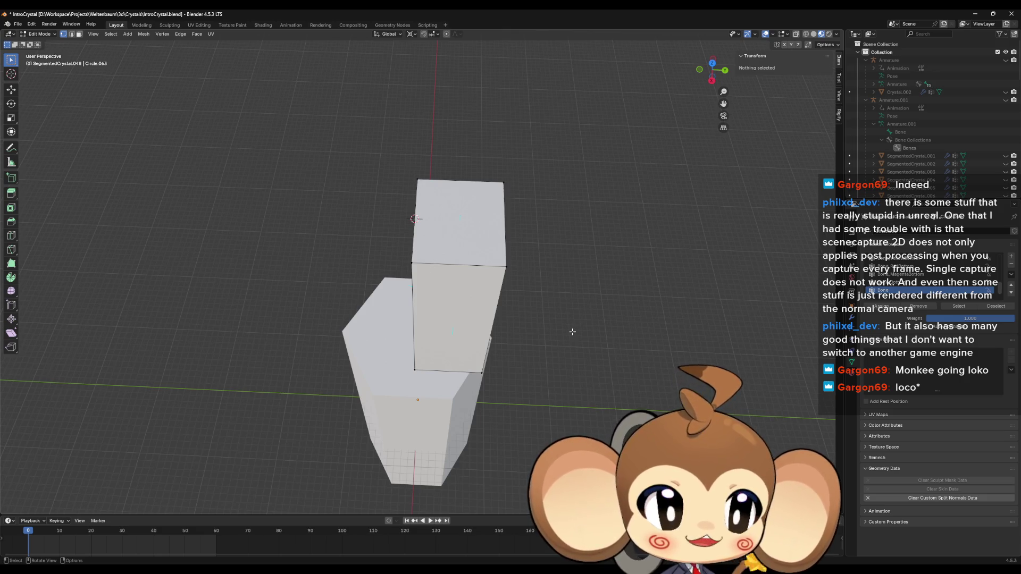
pyautogui.moveTo(572, 331)
pyautogui.mouseDown(button='middle')
pyautogui.moveTo(583, 320)
pyautogui.moveTo(585, 358)
pyautogui.moveTo(579, 345)
pyautogui.mouseUp(button='middle')
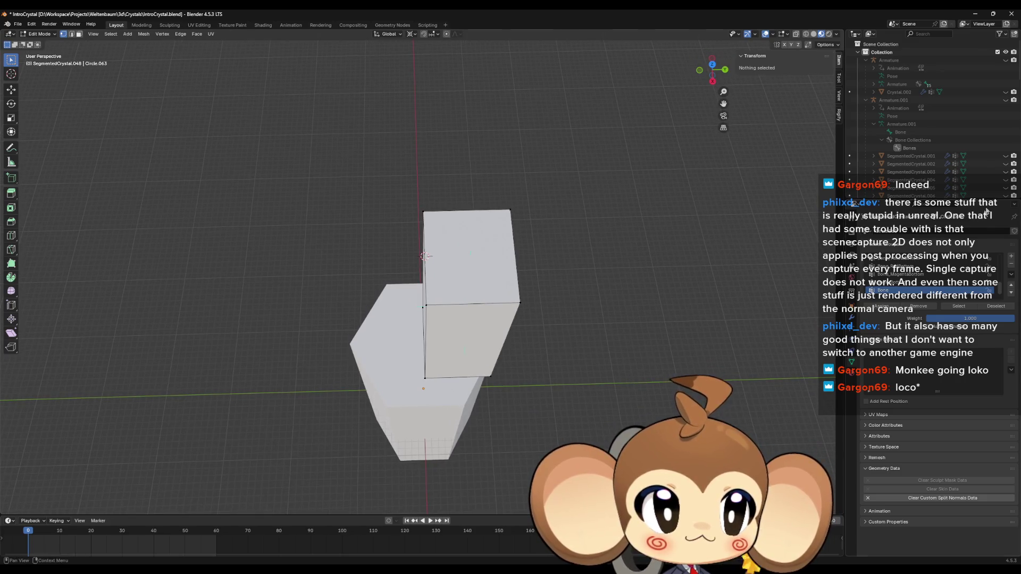
# Step: Unhide SegmentedCrystal.001 and zoom in on the top box
pyautogui.click(1006, 157)
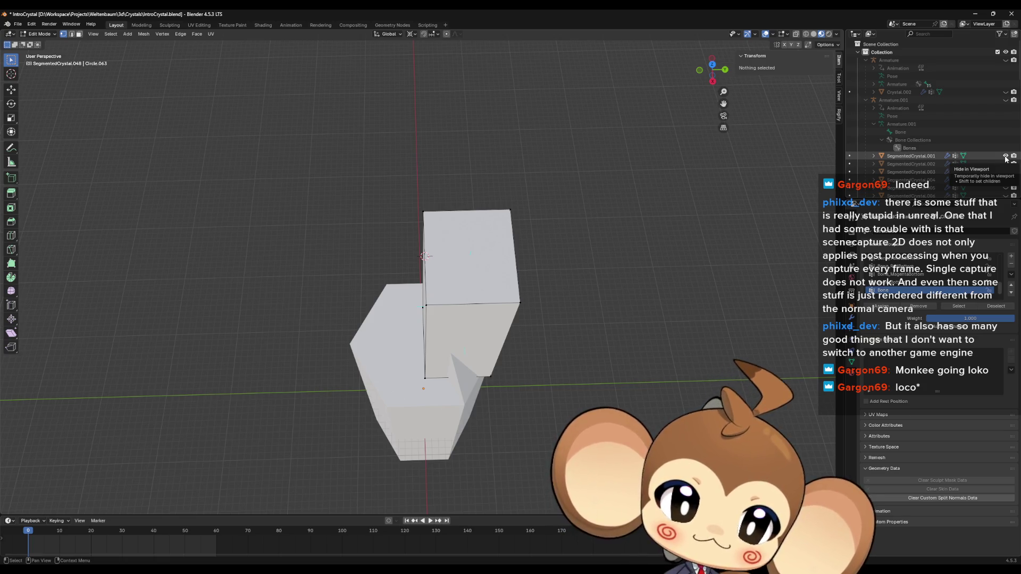
pyautogui.moveTo(628, 457)
pyautogui.mouseDown(button='middle')
pyautogui.moveTo(645, 353)
pyautogui.moveTo(611, 347)
pyautogui.mouseUp(button='middle')
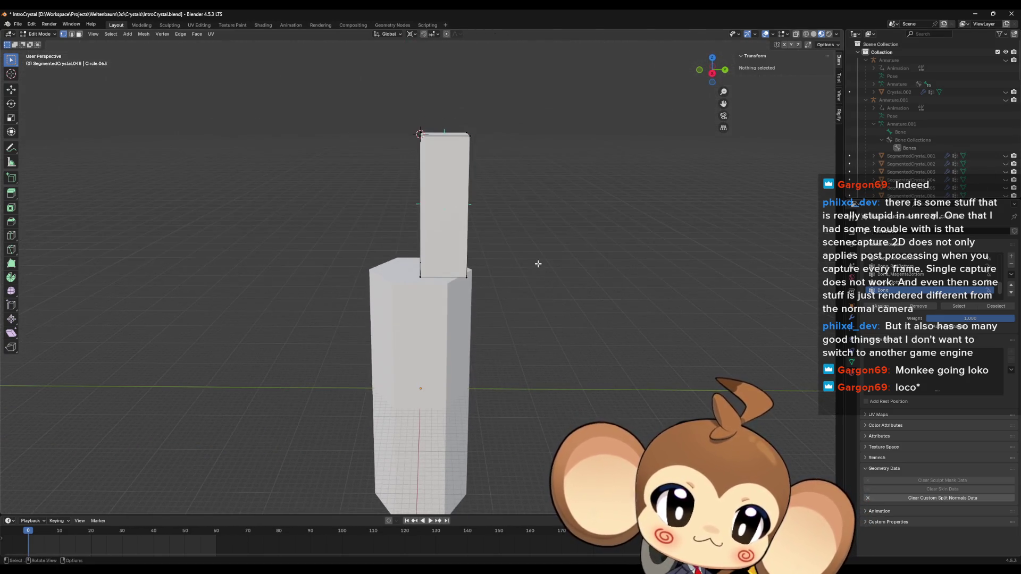
pyautogui.keyDown('ctrl'); pyautogui.moveTo(545, 288); pyautogui.dragTo(493, 331, button='middle'); pyautogui.keyUp('ctrl')
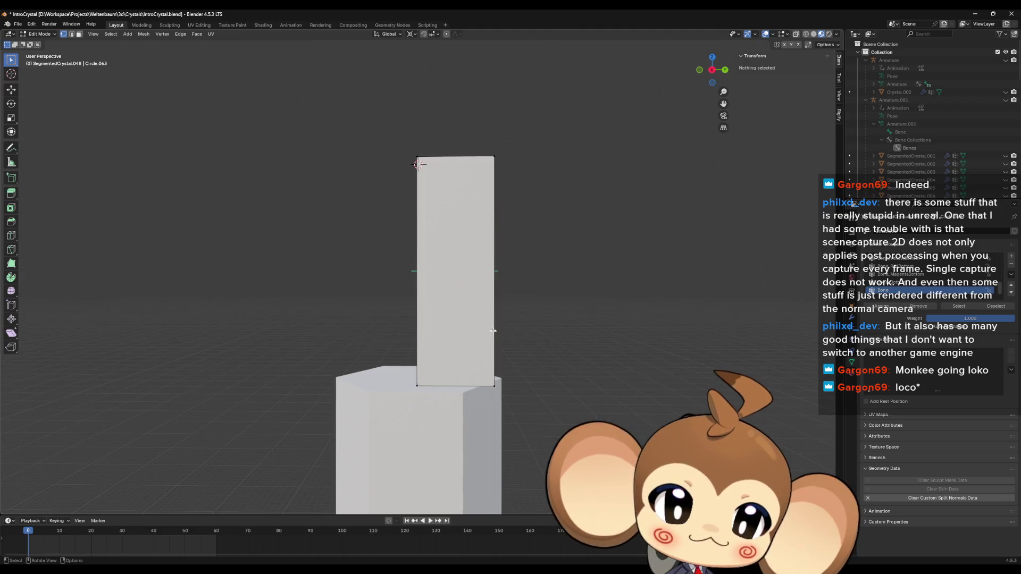
# Step: Snap the 3D cursor to the selected box corner vertices and return to Object Mode
pyautogui.click(408, 393)
pyautogui.keyDown('shift'); pyautogui.click(494, 385); pyautogui.keyUp('shift')
pyautogui.moveTo(534, 396)
pyautogui.mouseDown(button='middle')
pyautogui.moveTo(542, 399)
pyautogui.moveTo(520, 388)
pyautogui.moveTo(522, 399)
pyautogui.moveTo(528, 373)
pyautogui.mouseUp(button='middle')
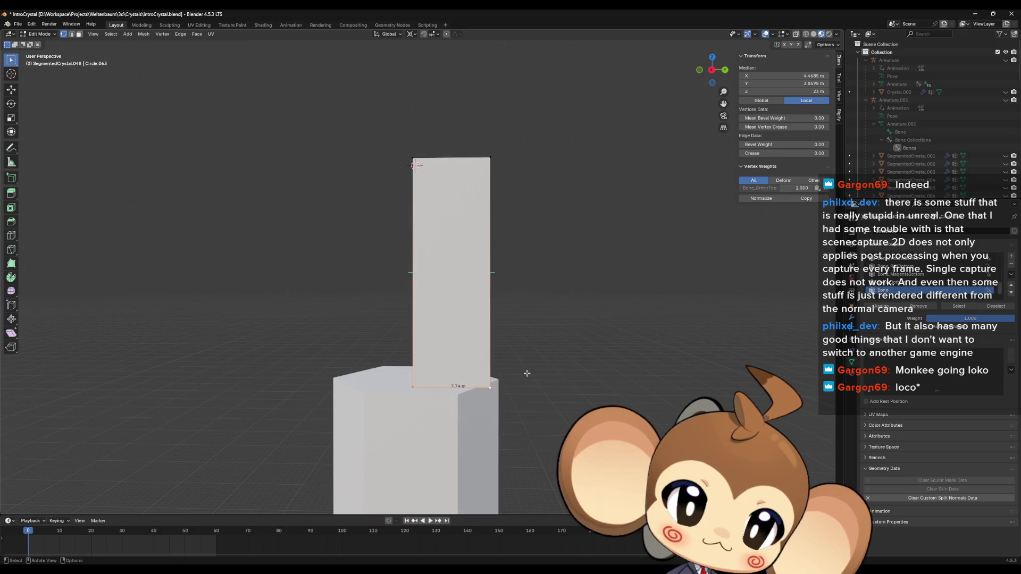
pyautogui.click(411, 160)
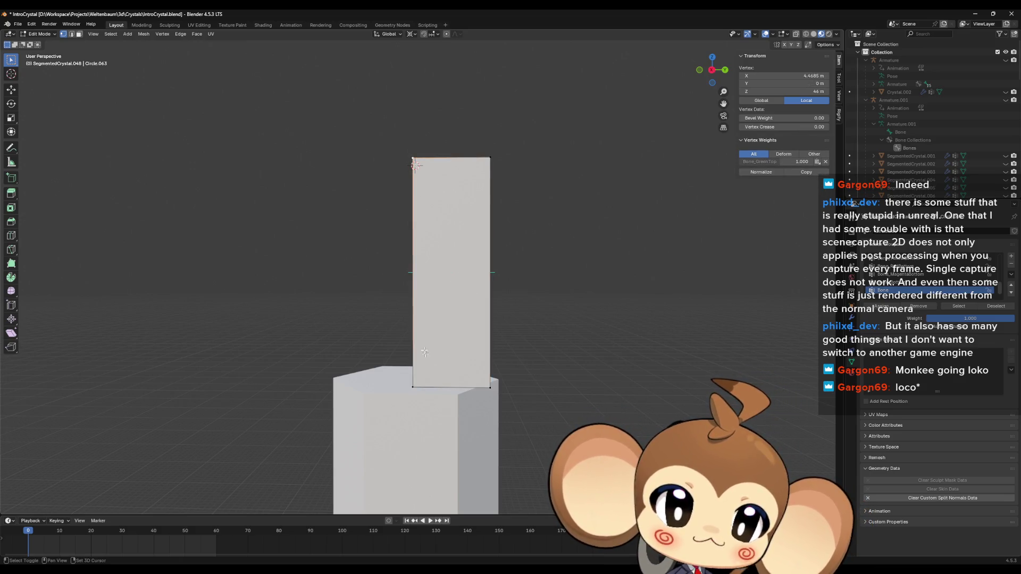
pyautogui.moveTo(447, 372)
pyautogui.mouseDown(button='middle')
pyautogui.moveTo(499, 416)
pyautogui.moveTo(410, 404)
pyautogui.moveTo(505, 426)
pyautogui.moveTo(596, 427)
pyautogui.moveTo(530, 413)
pyautogui.moveTo(560, 359)
pyautogui.moveTo(585, 426)
pyautogui.mouseUp(button='middle')
pyautogui.keyDown('shift'); pyautogui.click(391, 398); pyautogui.keyUp('shift')
pyautogui.hotkey('shift', 's')
pyautogui.click(389, 431)
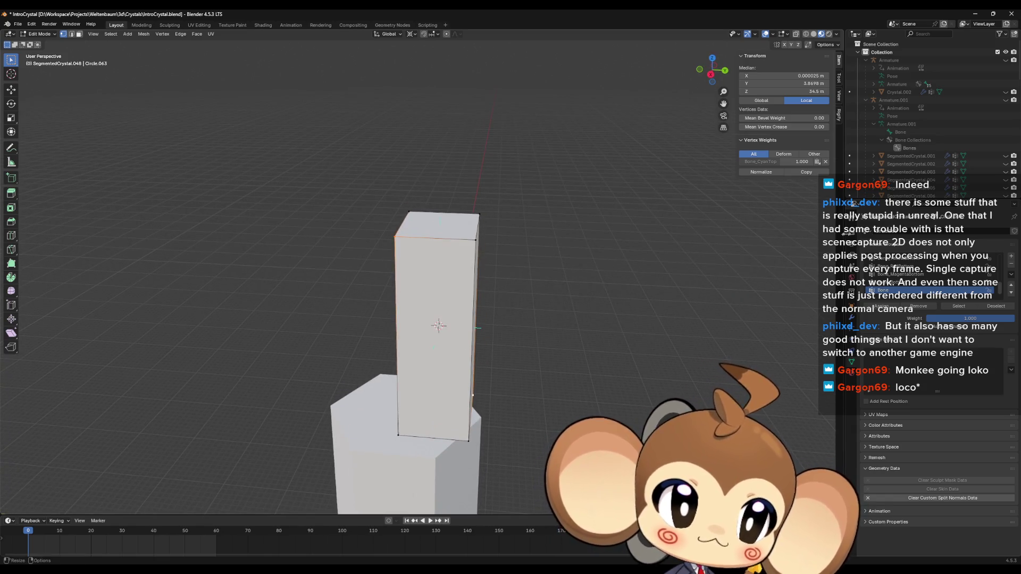
pyautogui.press('Tab')
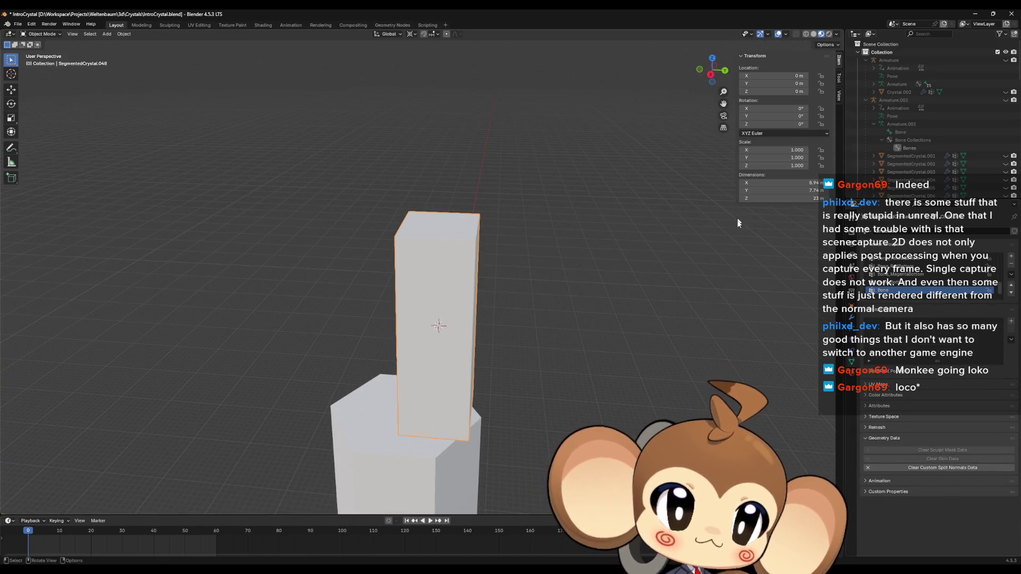
# Step: Hide SegmentedCrystal.048 and duplicate SegmentedCrystal.047 in place
pyautogui.scroll(-10, 955, 165)
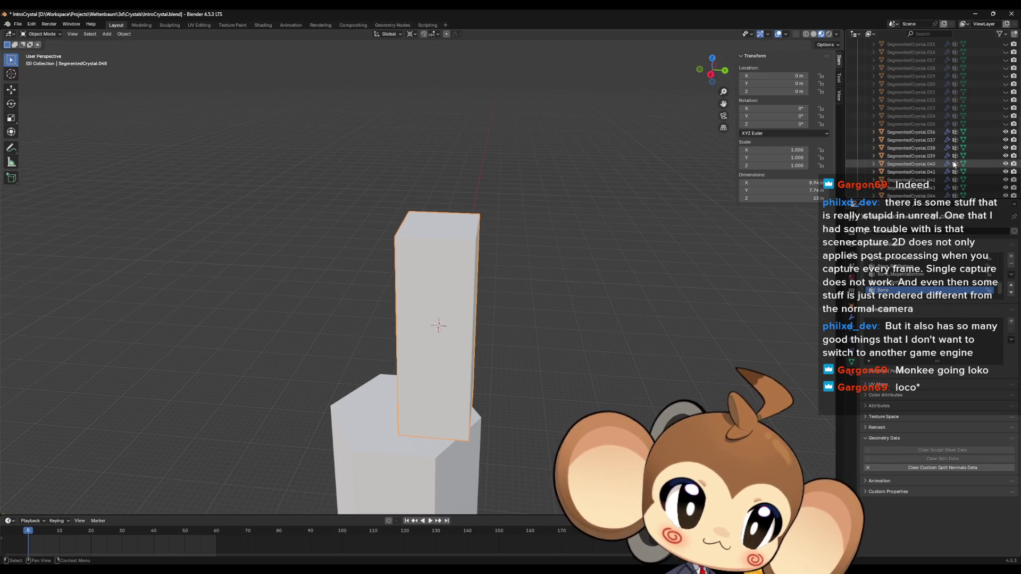
pyautogui.scroll(-5, 955, 165)
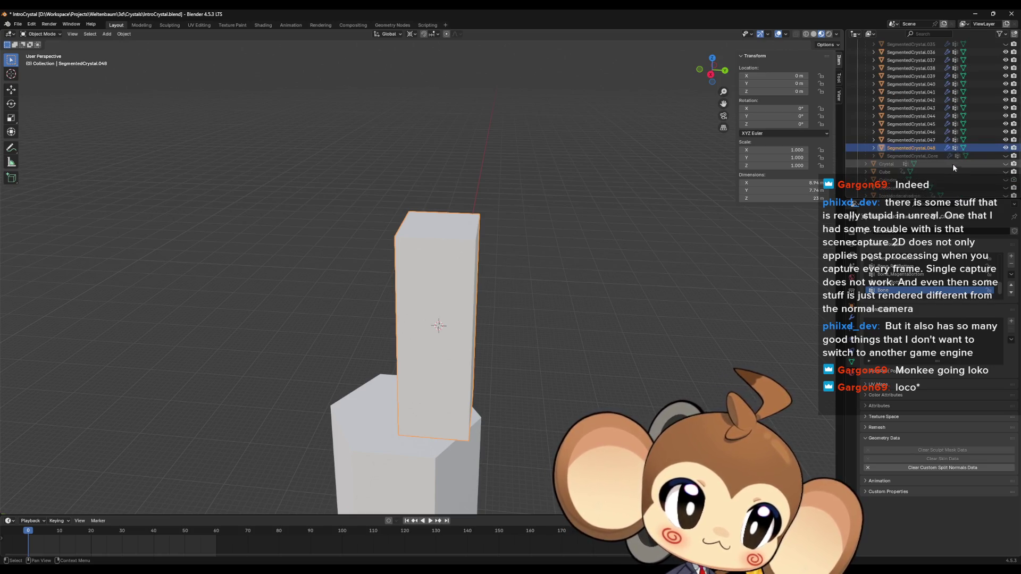
pyautogui.click(1006, 148)
pyautogui.click(911, 140)
pyautogui.moveTo(628, 340)
pyautogui.mouseDown(button='middle')
pyautogui.moveTo(664, 342)
pyautogui.moveTo(585, 369)
pyautogui.moveTo(593, 346)
pyautogui.mouseUp(button='middle')
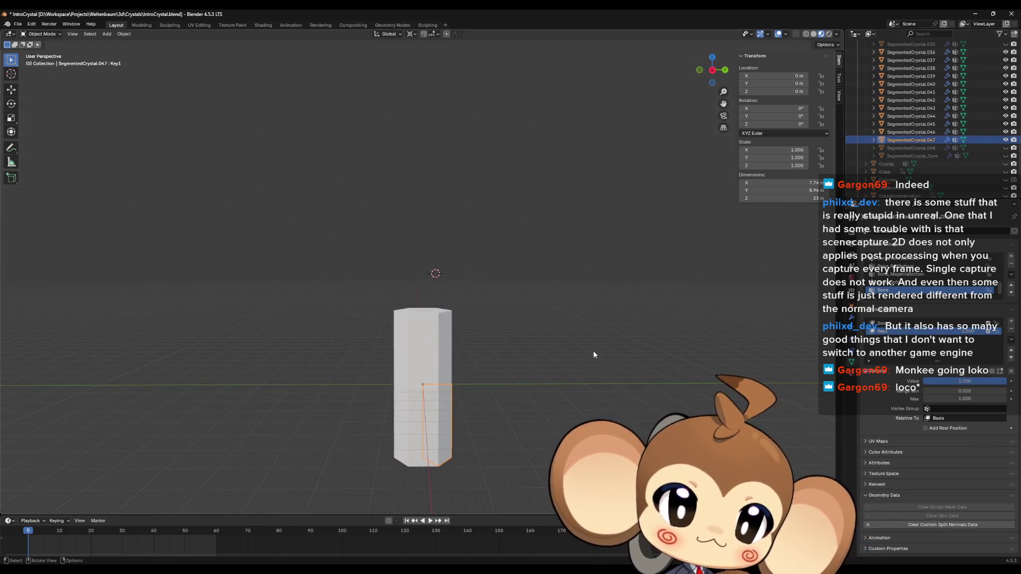
pyautogui.hotkey('shift', 'd')
pyautogui.press('Escape')
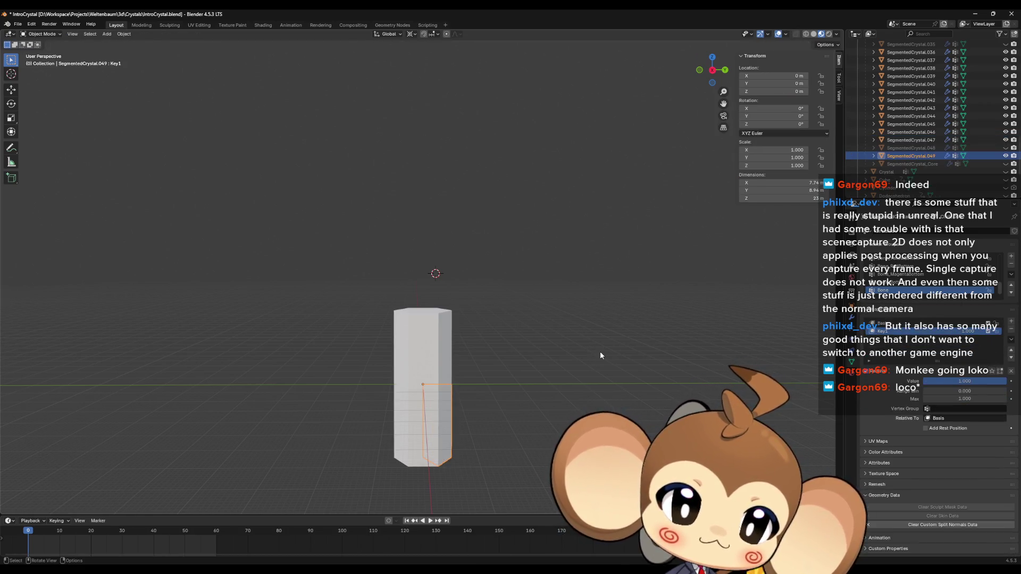
# Step: Set the duplicate's Key1 shape key to 0, then try and undo a snap to the cursor
pyautogui.moveTo(974, 381); pyautogui.dragTo(924, 385)
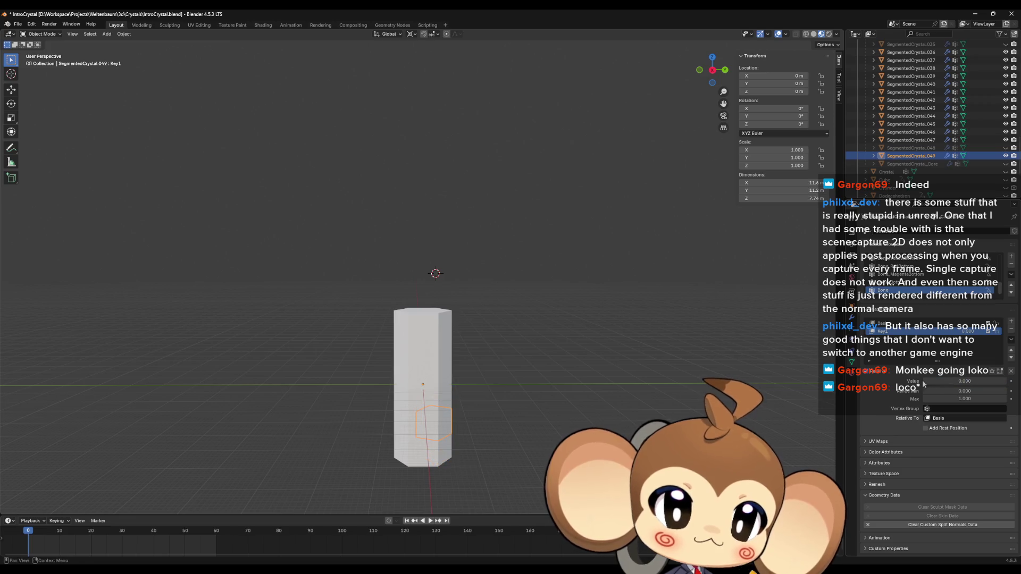
pyautogui.moveTo(643, 371)
pyautogui.mouseDown(button='middle')
pyautogui.moveTo(639, 391)
pyautogui.moveTo(658, 412)
pyautogui.moveTo(646, 393)
pyautogui.mouseUp(button='middle')
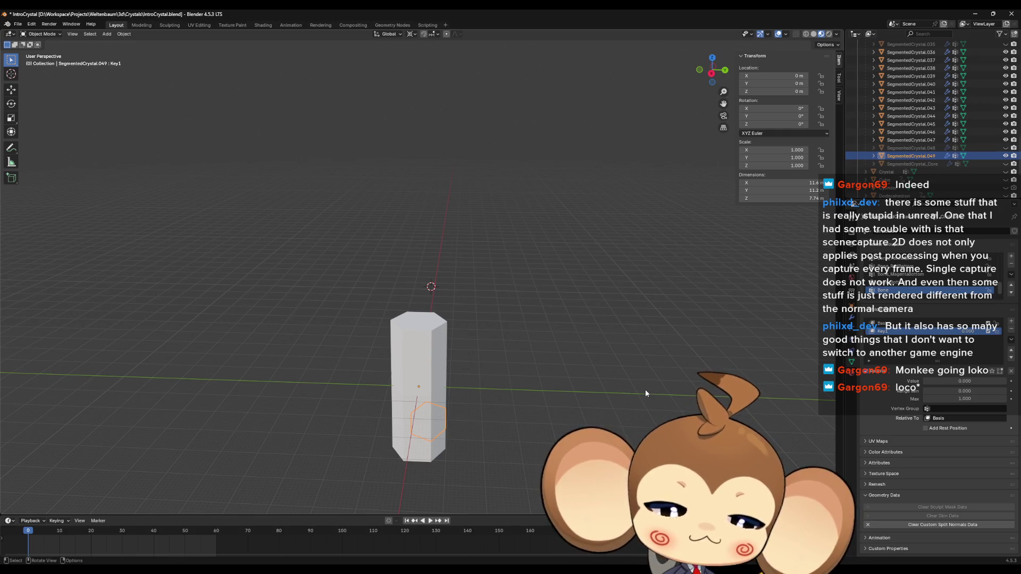
pyautogui.press('s')
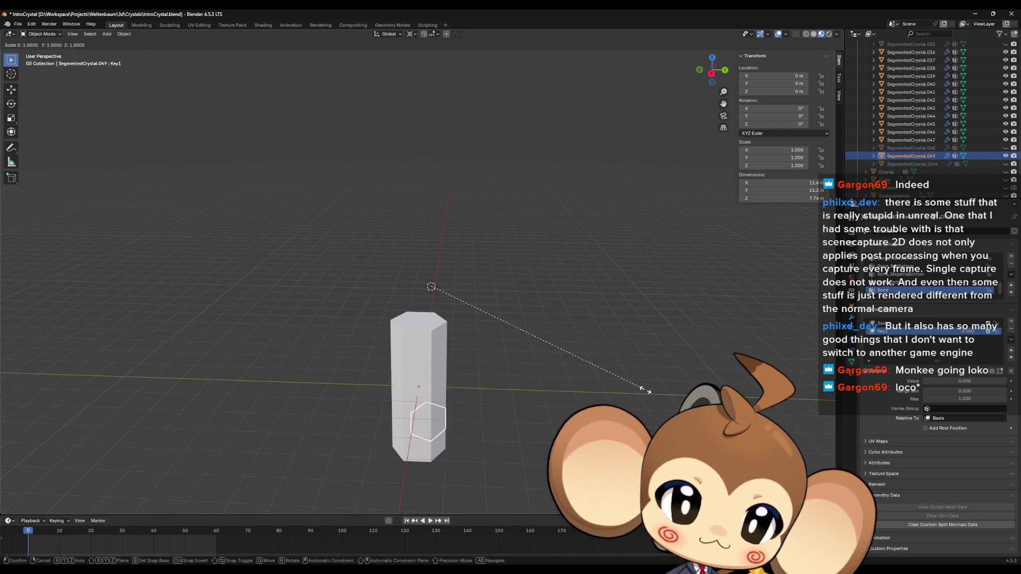
pyautogui.click(646, 391)
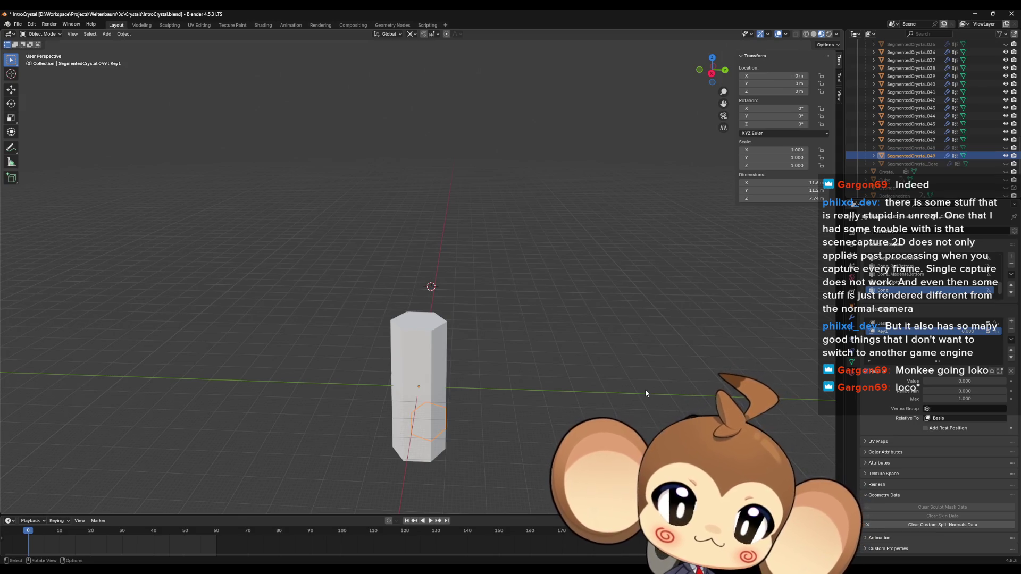
pyautogui.moveTo(673, 403)
pyautogui.mouseDown(button='middle')
pyautogui.moveTo(683, 356)
pyautogui.moveTo(685, 386)
pyautogui.mouseUp(button='middle')
pyautogui.hotkey('shift', 's')
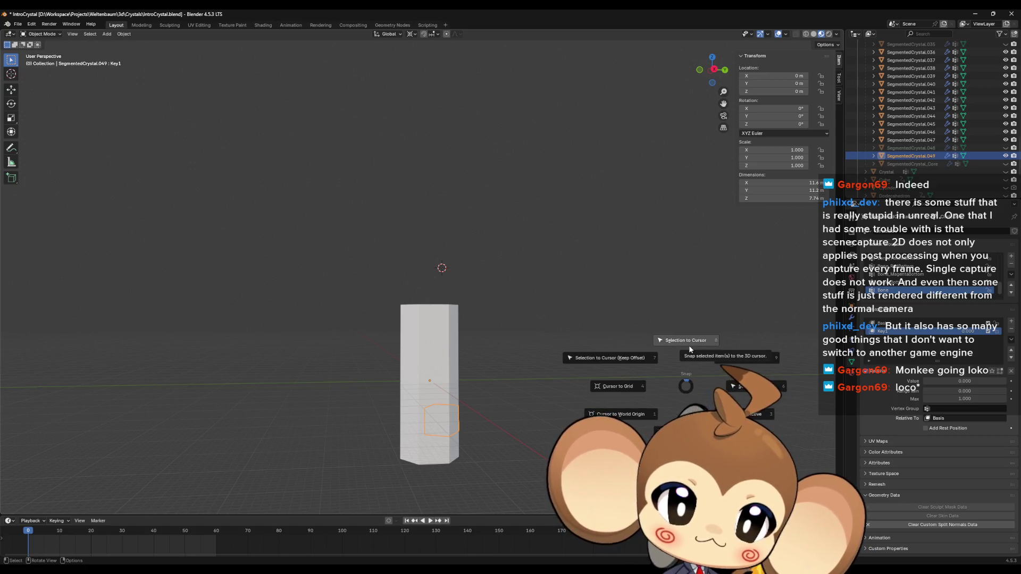
pyautogui.click(639, 358)
pyautogui.hotkey('ctrl', 'z')
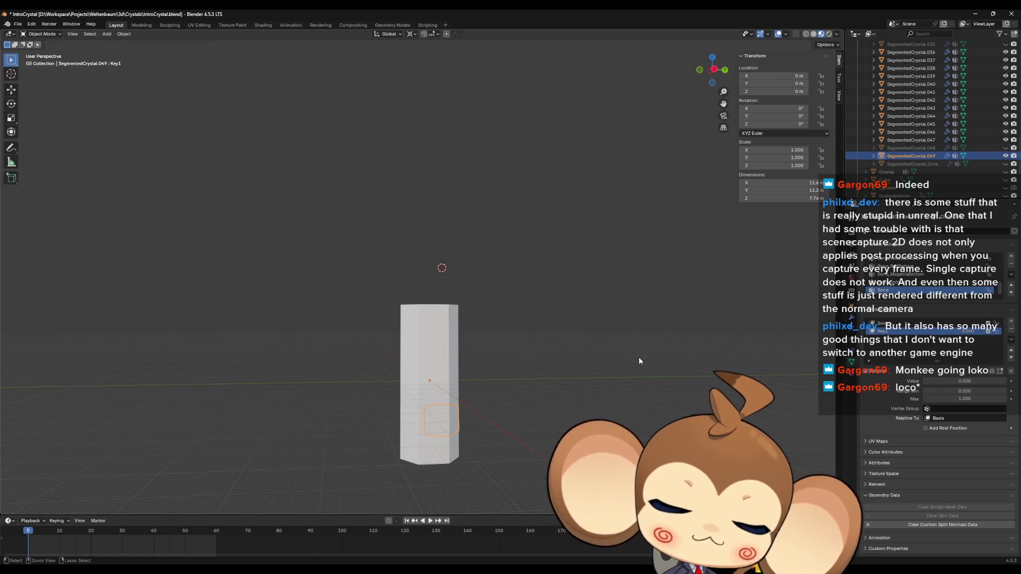
pyautogui.moveTo(640, 361); pyautogui.dragTo(622, 388, button='middle')
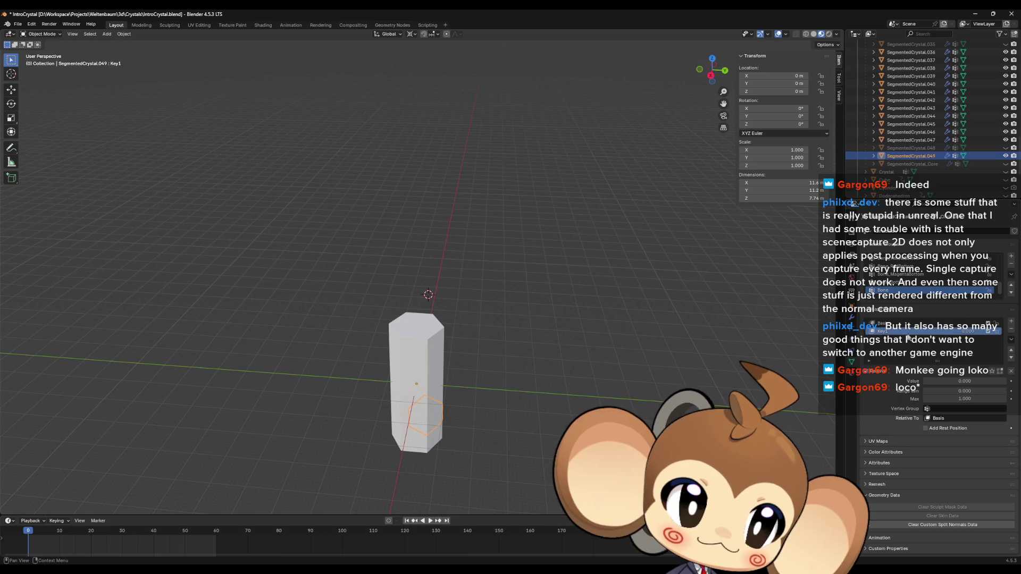
# Step: Set Key1 to 1, delete SegmentedCrystal.049, and unhide SegmentedCrystal.048
pyautogui.moveTo(936, 334); pyautogui.dragTo(989, 334)
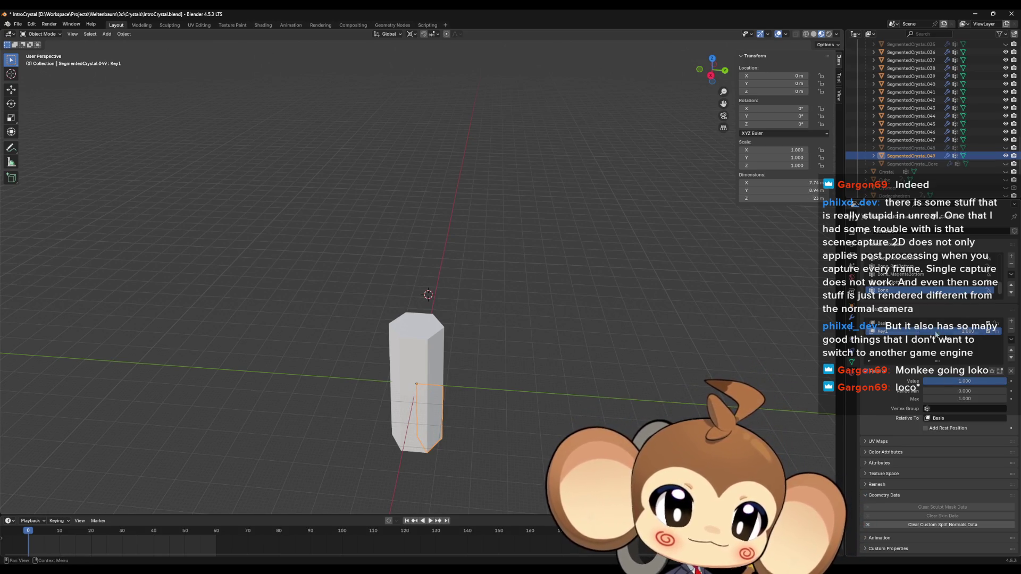
pyautogui.press('Tab')
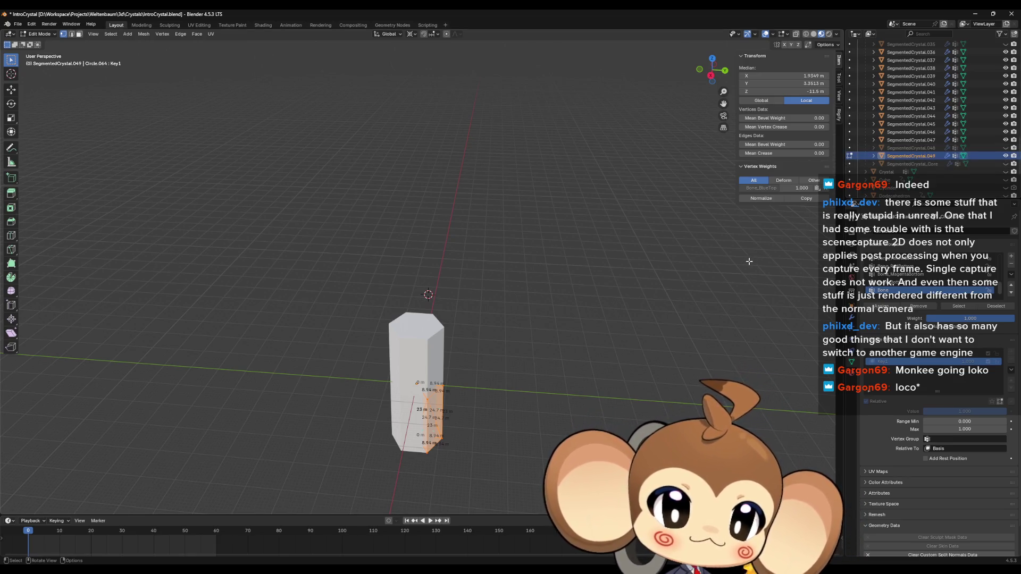
pyautogui.hotkey('alt', 'a')
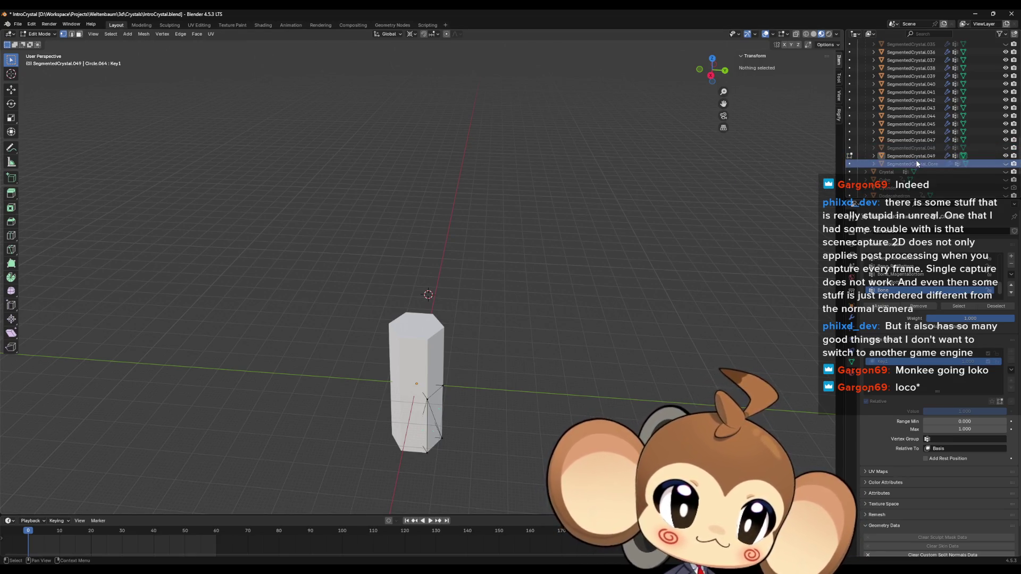
pyautogui.click(914, 155)
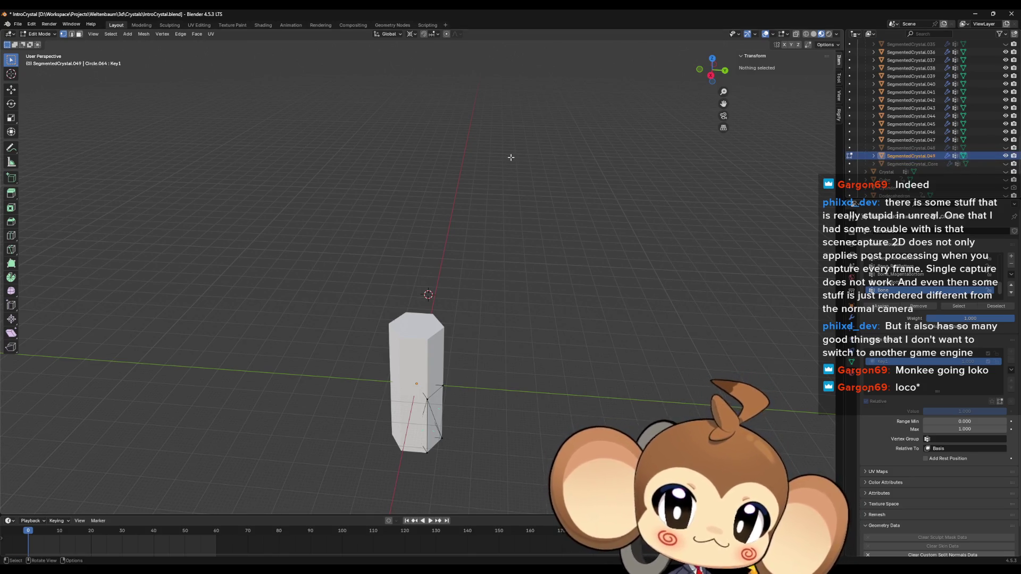
pyautogui.press('Tab')
pyautogui.click(923, 163)
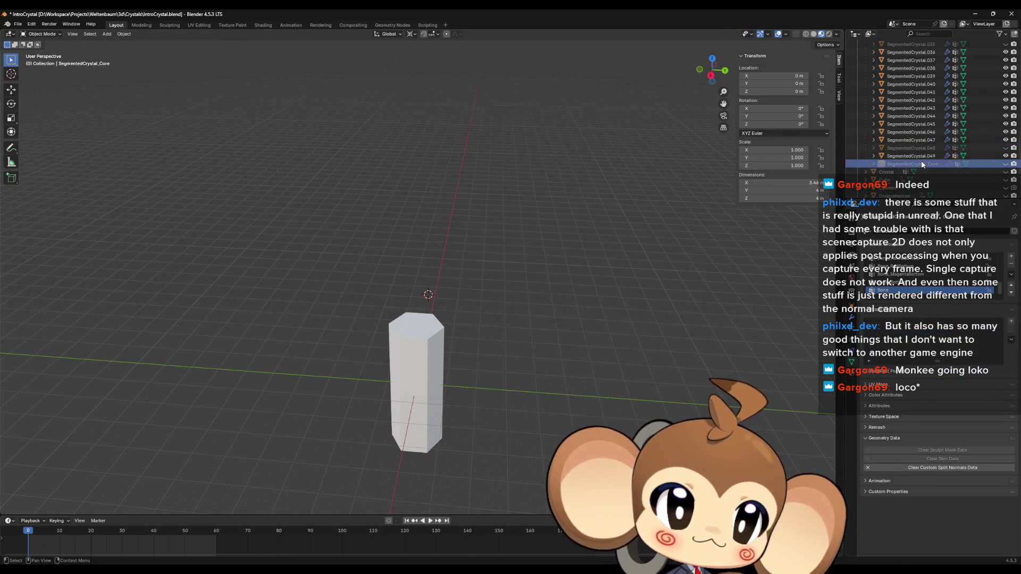
pyautogui.press('x')
pyautogui.click(1006, 148)
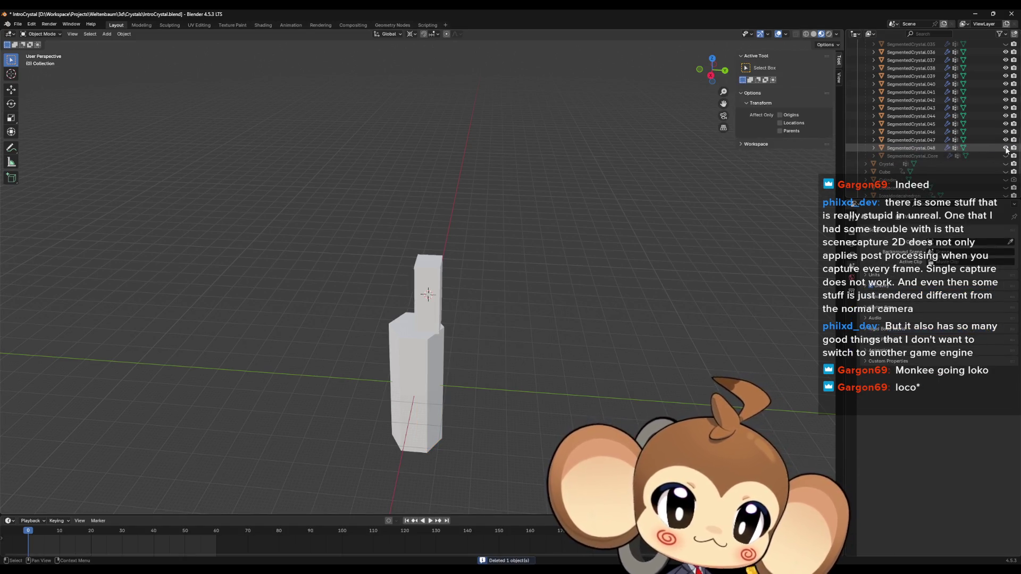
# Step: In SegmentedCrystal.048's Edit Mode, set the box's bottom-left vertex Z to 23 m
pyautogui.moveTo(436, 284); pyautogui.dragTo(447, 283, button='middle')
pyautogui.click(451, 283)
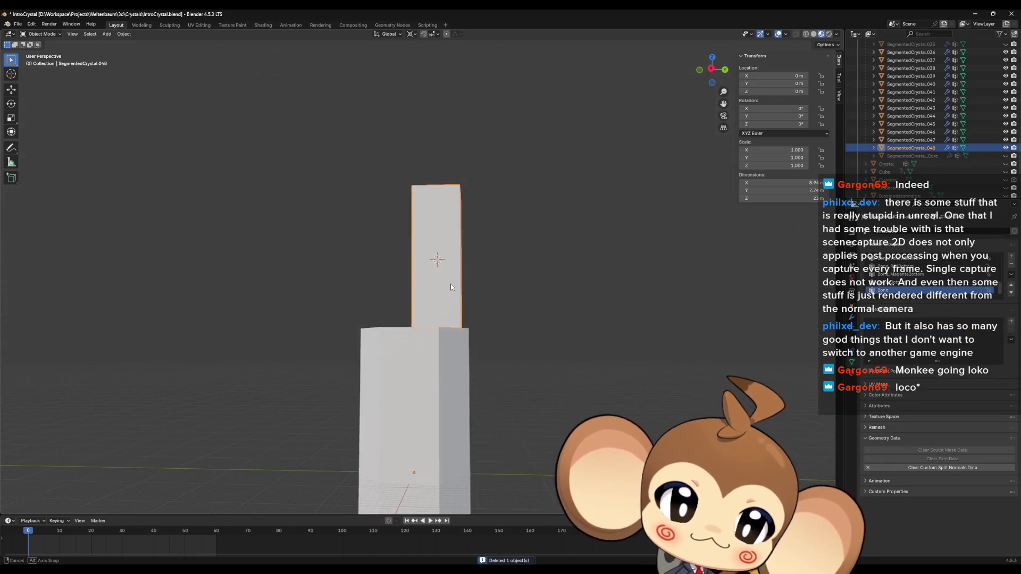
pyautogui.press('Tab')
pyautogui.scroll(1, 468, 289)
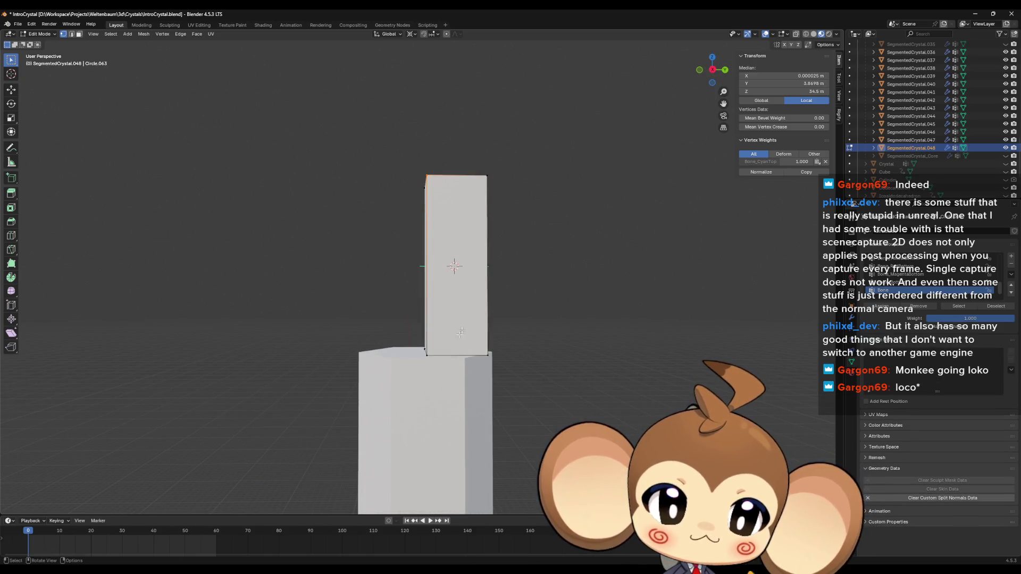
pyautogui.moveTo(446, 332); pyautogui.dragTo(434, 349, button='middle')
pyautogui.click(422, 366)
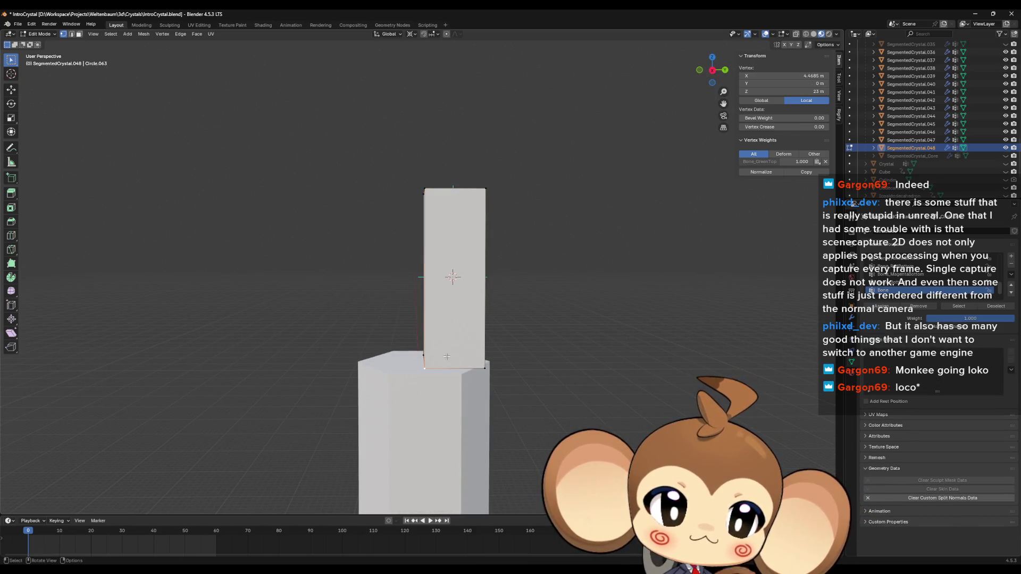
pyautogui.click(803, 92)
pyautogui.press('Return')
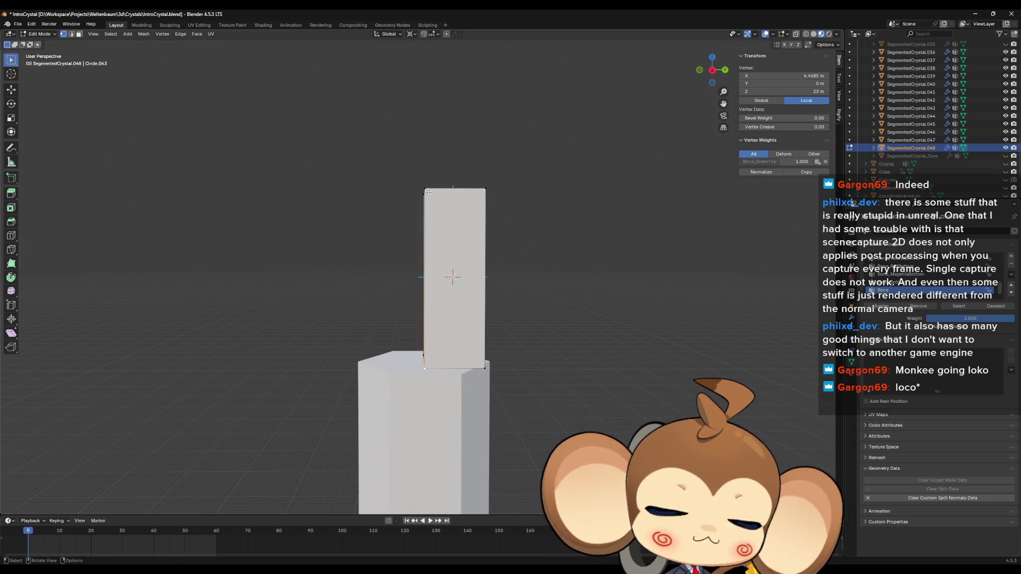
pyautogui.keyDown('shift'); pyautogui.click(484, 368); pyautogui.keyUp('shift')
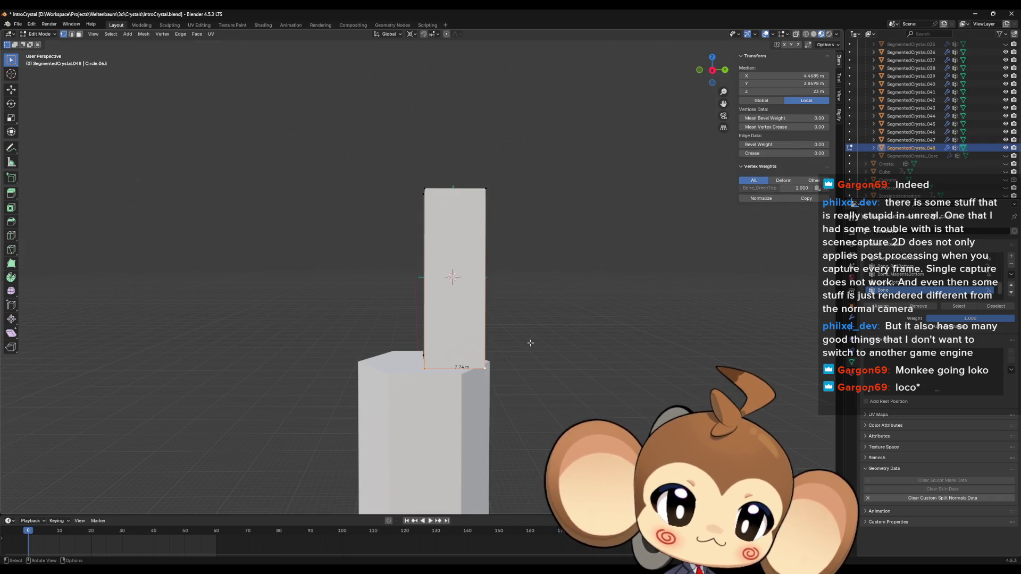
# Step: Set the top-left vertex Z to 23+7.74 (30.74 m) and snap the 3D cursor to it
pyautogui.click(429, 186)
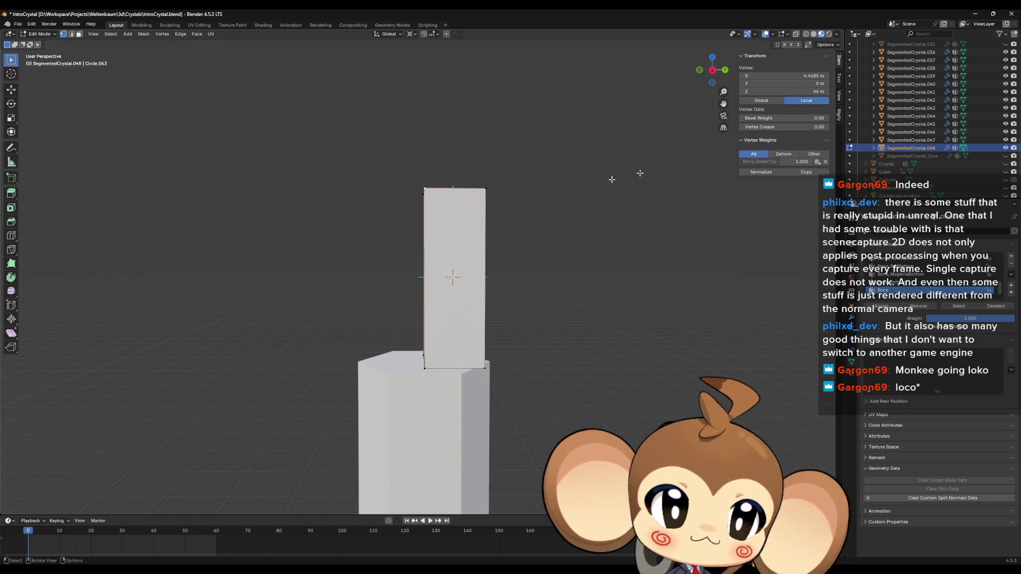
pyautogui.click(787, 91)
pyautogui.write('25+7.74')
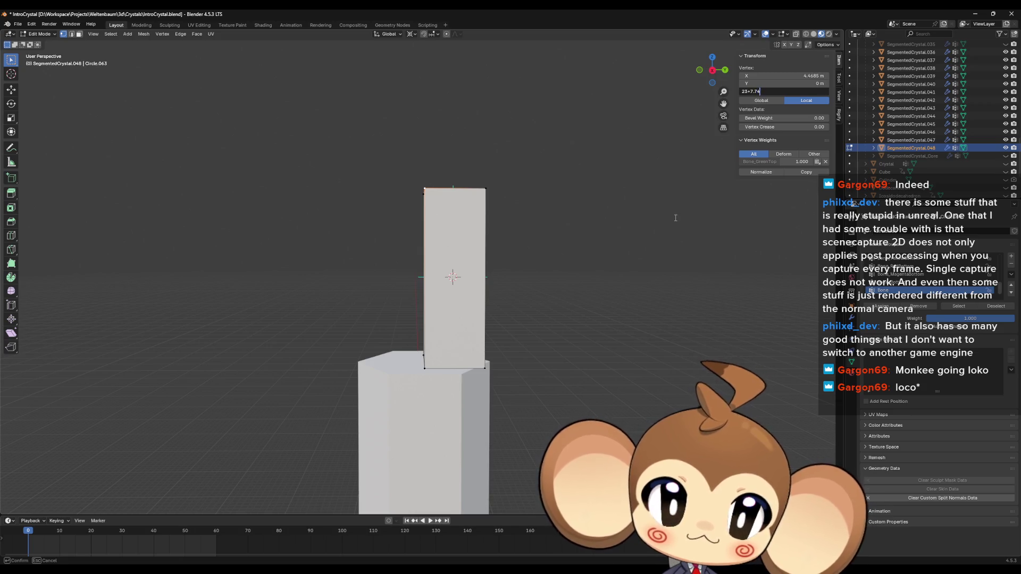
pyautogui.press('Return')
pyautogui.hotkey('shift', 's')
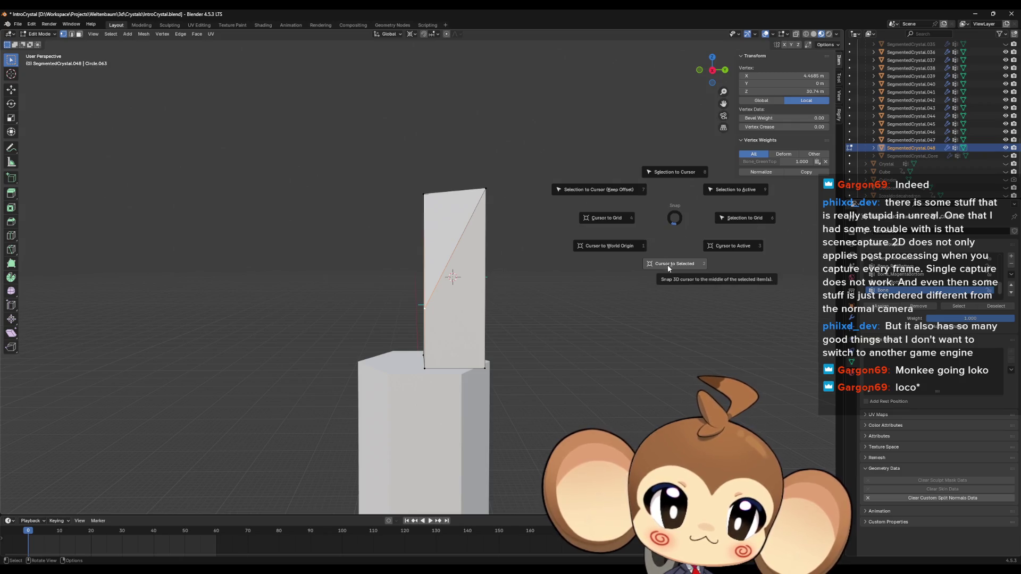
pyautogui.click(669, 267)
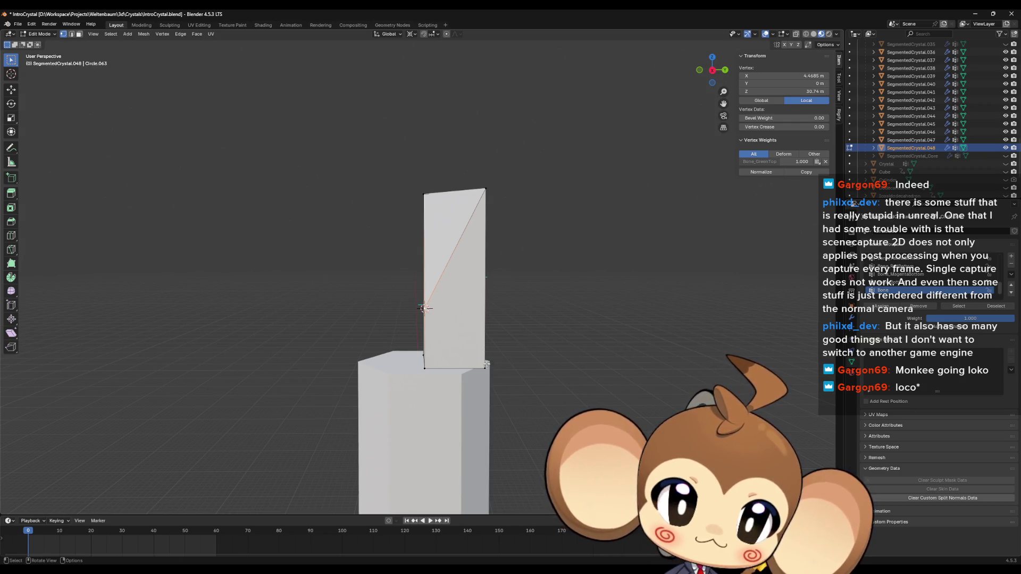
pyautogui.moveTo(481, 224)
pyautogui.mouseDown(button='middle')
pyautogui.moveTo(468, 213)
pyautogui.moveTo(453, 225)
pyautogui.mouseUp(button='middle')
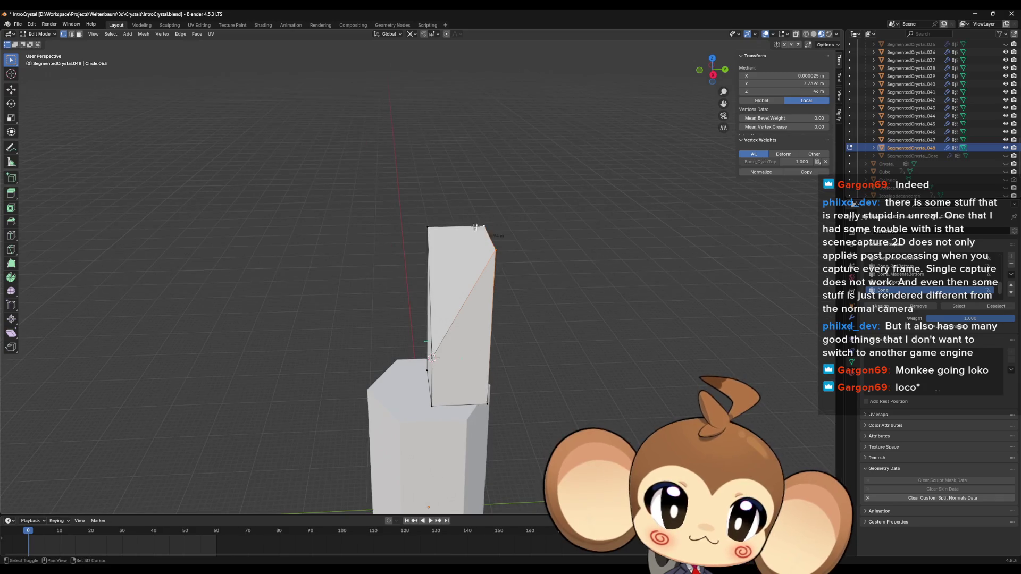
# Step: Scale the top vertices along Z into a roughly 7.74 m cube and recalculate normals
pyautogui.keyDown('shift'); pyautogui.click(449, 227); pyautogui.keyUp('shift')
pyautogui.press('s')
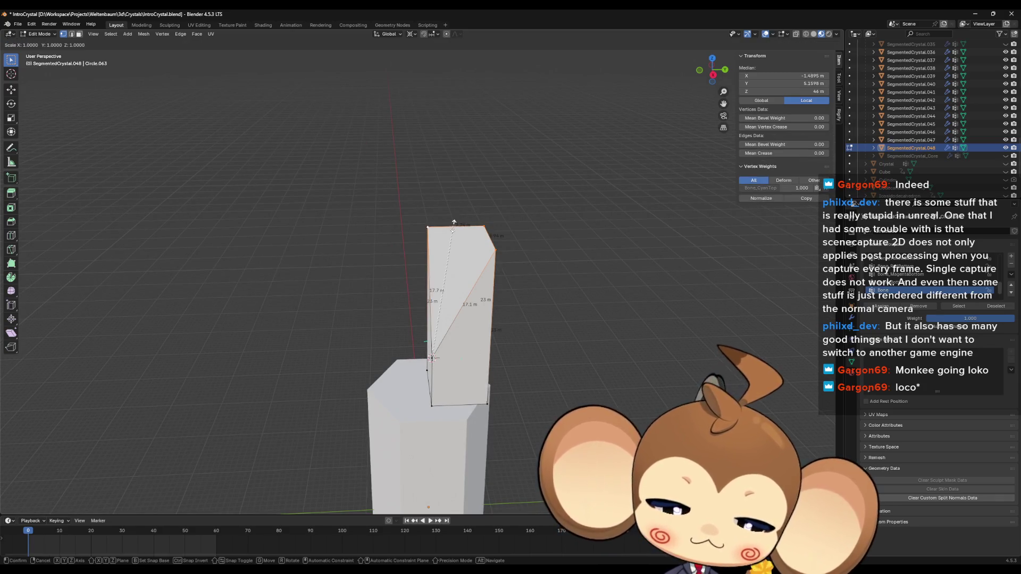
pyautogui.press('z')
pyautogui.click(454, 226)
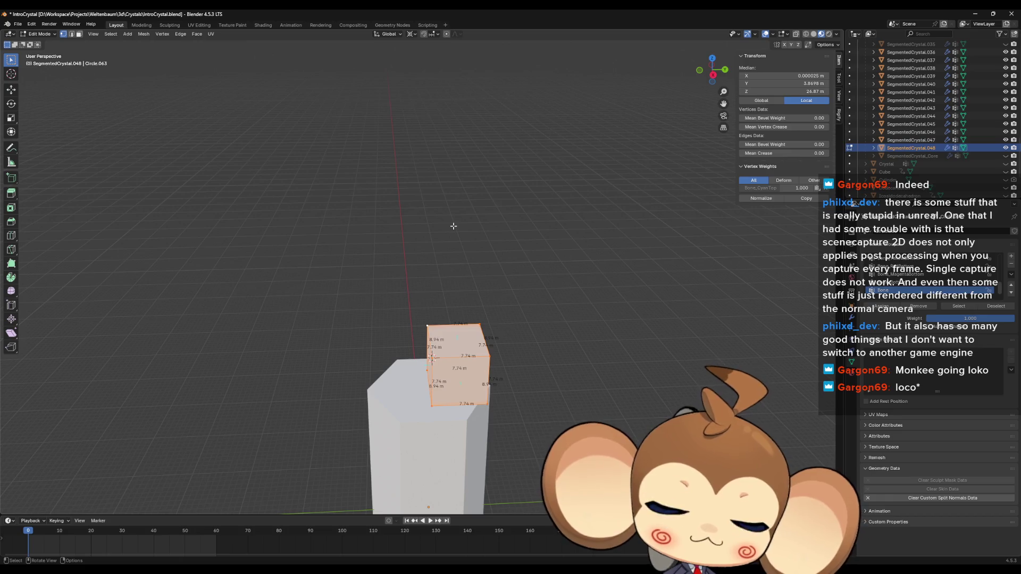
pyautogui.hotkey('shift', 'n')
pyautogui.moveTo(453, 226)
pyautogui.mouseDown(button='middle')
pyautogui.moveTo(547, 414)
pyautogui.moveTo(548, 383)
pyautogui.mouseUp(button='middle')
pyautogui.moveTo(572, 362); pyautogui.dragTo(575, 399, button='middle')
pyautogui.moveTo(669, 314)
pyautogui.mouseDown(button='middle')
pyautogui.moveTo(604, 370)
pyautogui.moveTo(592, 303)
pyautogui.mouseUp(button='middle')
pyautogui.scroll(15, 980, 158)
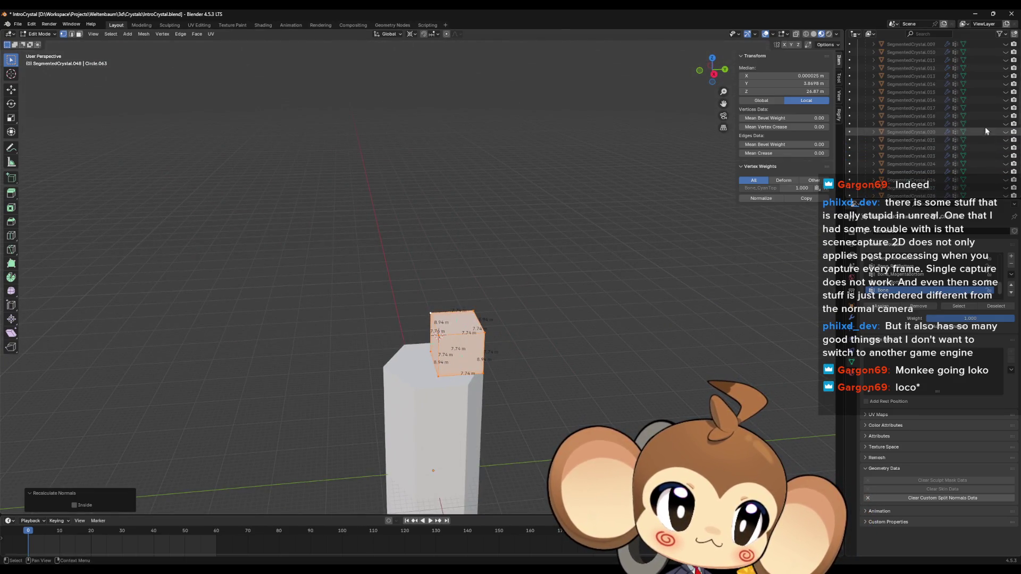
# Step: Unhide the SegmentedCrystal.001 spike, enter its Edit Mode, and select its top vertex
pyautogui.click(1006, 76)
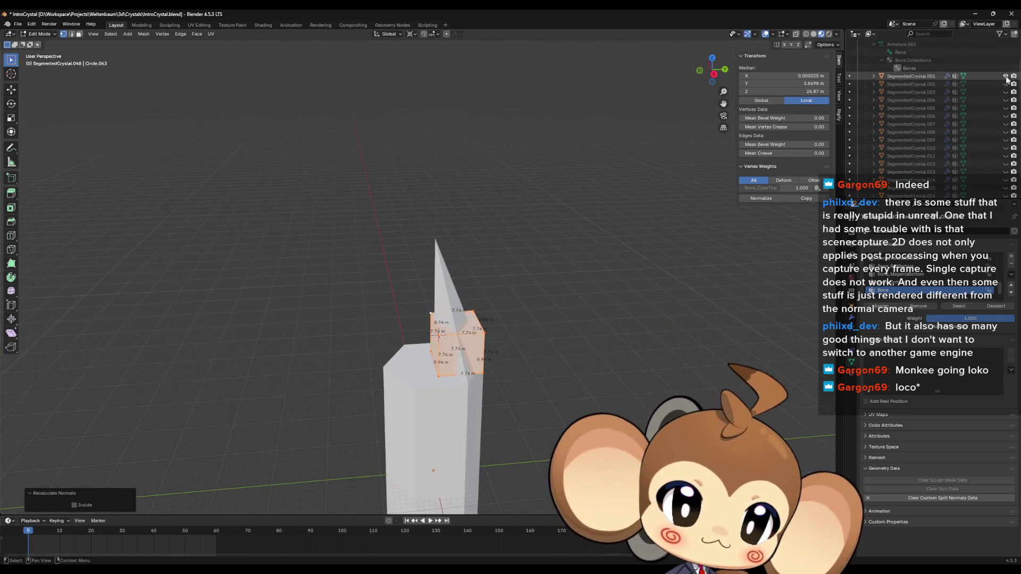
pyautogui.moveTo(493, 242); pyautogui.dragTo(439, 273, button='middle')
pyautogui.hotkey('alt', 'q')
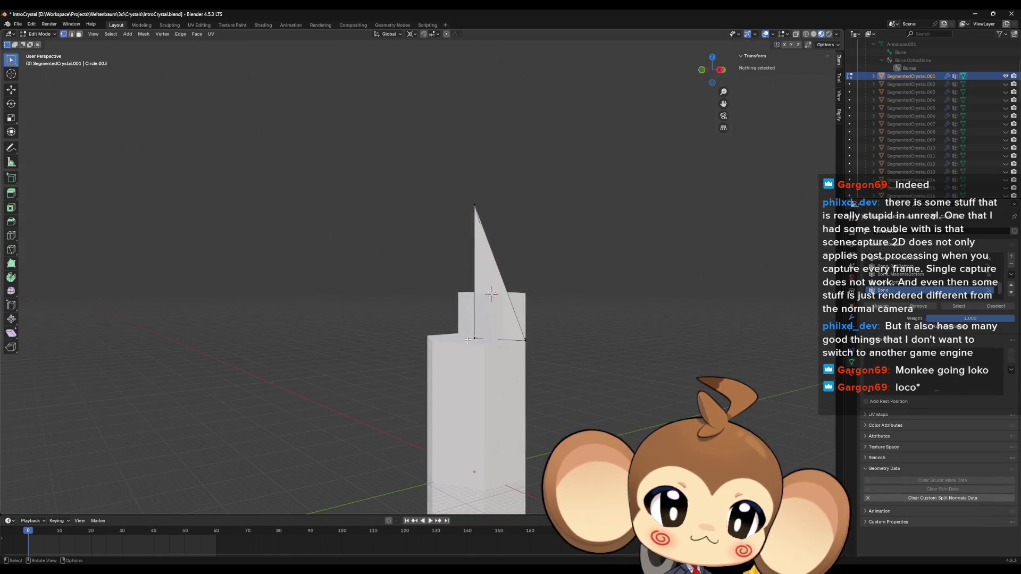
pyautogui.keyDown('shift'); pyautogui.click(483, 225); pyautogui.keyUp('shift')
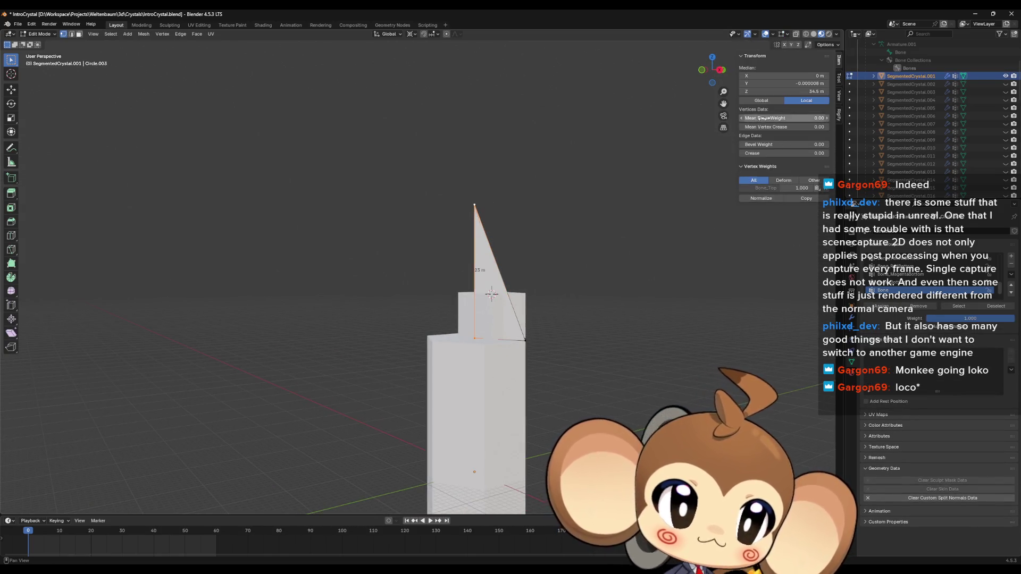
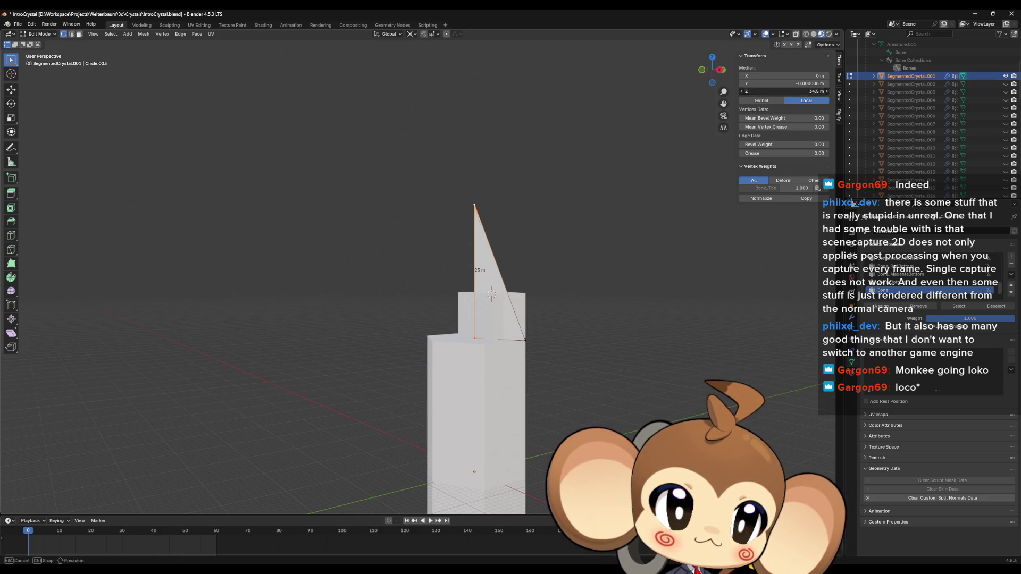
# Step: Select the cube's bottom corner, trial-raise its geometry 1.5 m along Z, then undo
pyautogui.press('Tab')
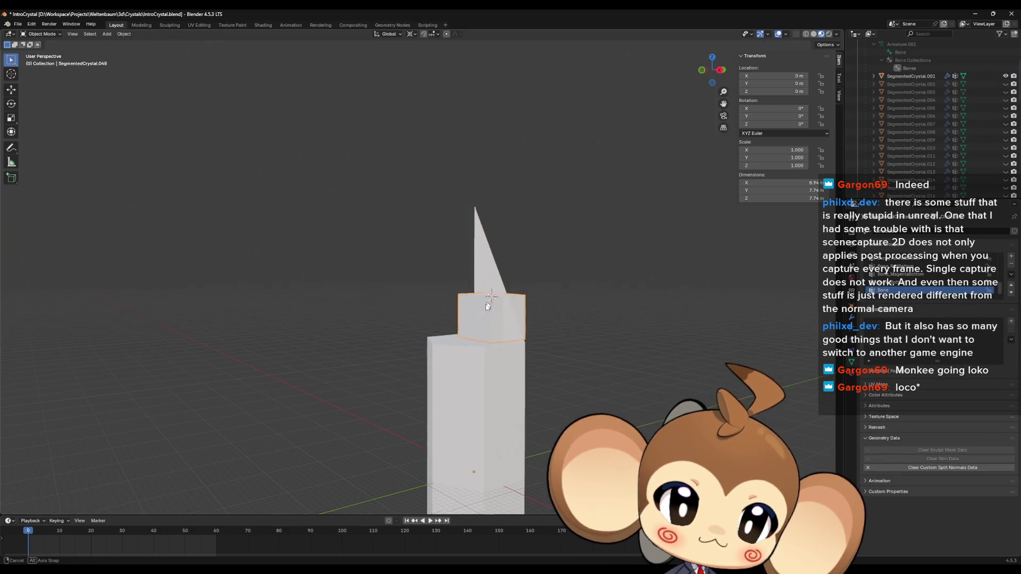
pyautogui.moveTo(487, 307)
pyautogui.mouseDown(button='middle')
pyautogui.moveTo(439, 316)
pyautogui.moveTo(498, 329)
pyautogui.mouseUp(button='middle')
pyautogui.press('Tab')
pyautogui.scroll(3, 468, 322)
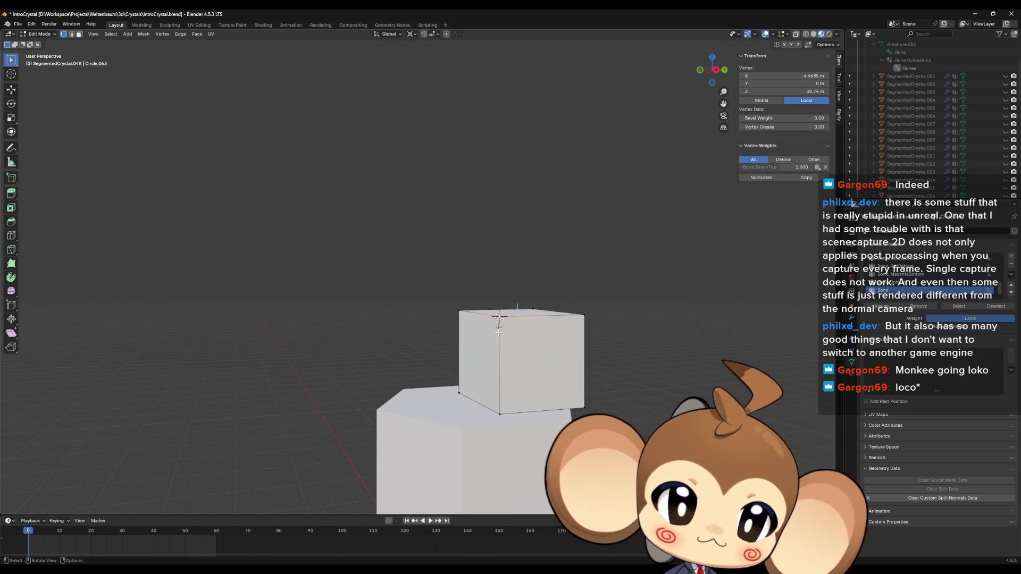
pyautogui.keyDown('shift'); pyautogui.click(499, 414); pyautogui.keyUp('shift')
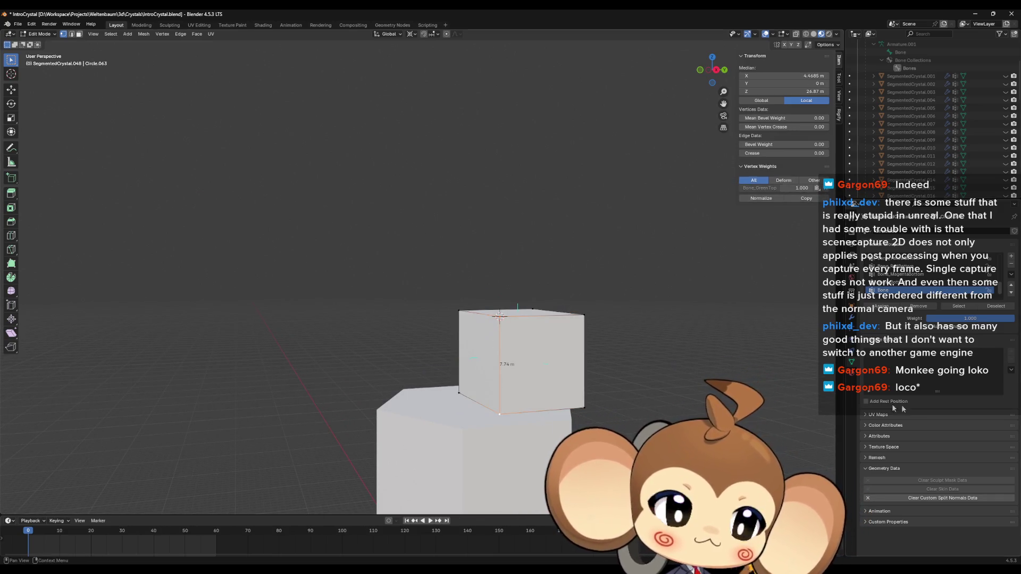
pyautogui.moveTo(685, 364)
pyautogui.mouseDown(button='middle')
pyautogui.moveTo(670, 383)
pyautogui.moveTo(665, 376)
pyautogui.moveTo(682, 374)
pyautogui.mouseUp(button='middle')
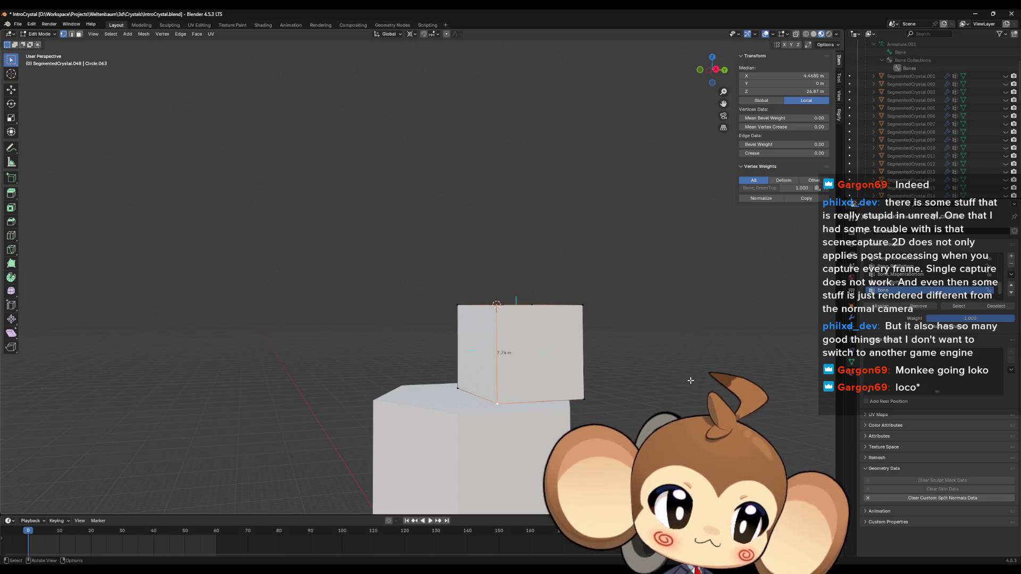
pyautogui.moveTo(690, 380); pyautogui.dragTo(686, 382, button='middle')
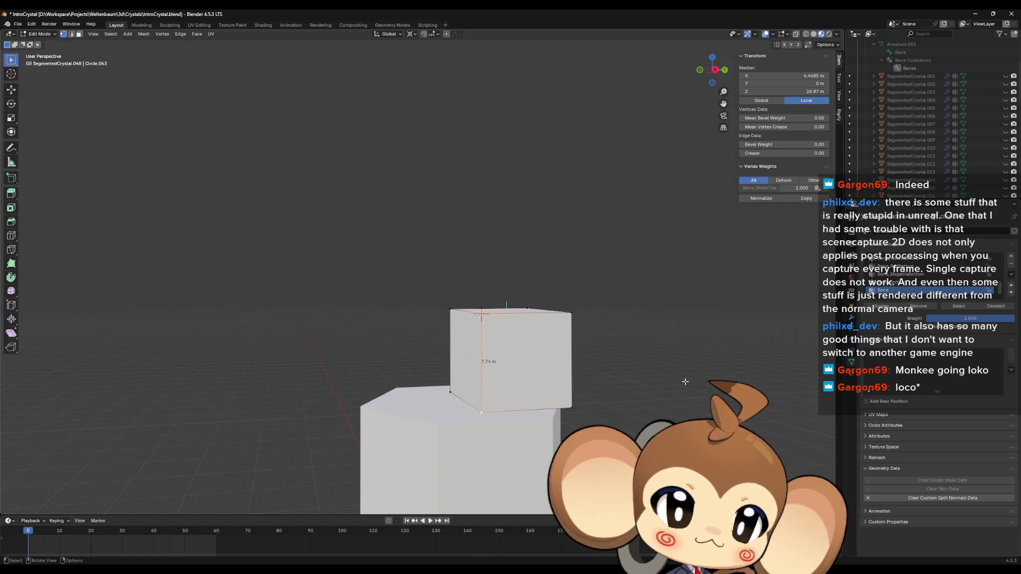
pyautogui.press('g')
pyautogui.press('z')
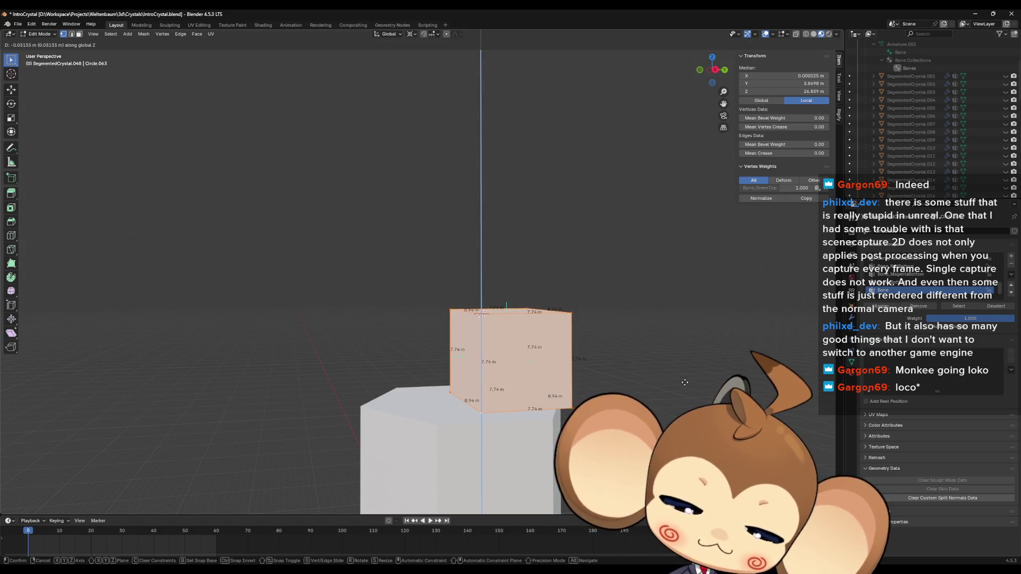
pyautogui.press('1')
pyautogui.press('1')
pyautogui.press('.')
pyautogui.press('5')
pyautogui.press('Return')
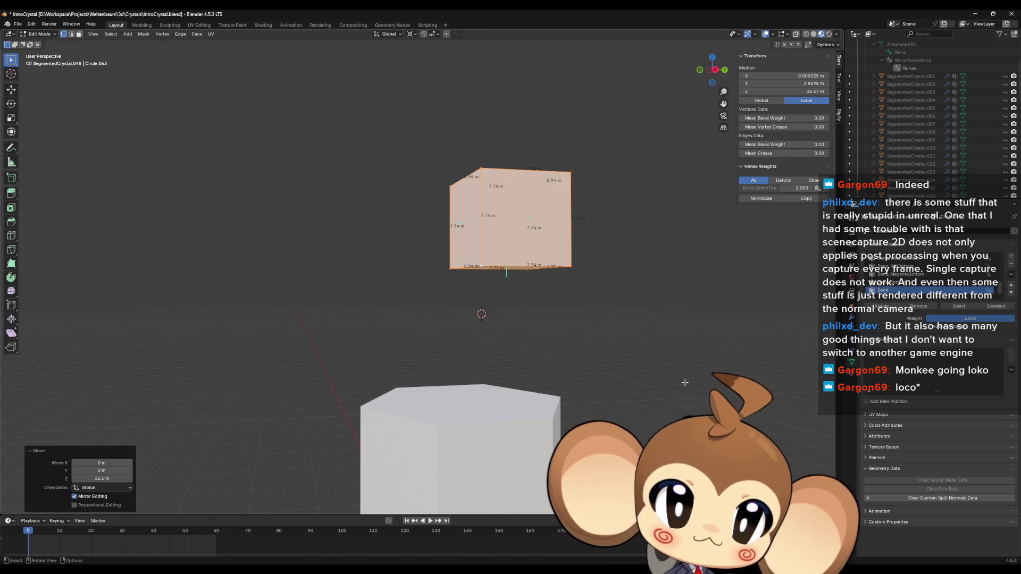
pyautogui.moveTo(509, 301); pyautogui.dragTo(527, 283, button='middle')
pyautogui.hotkey('ctrl', 'z')
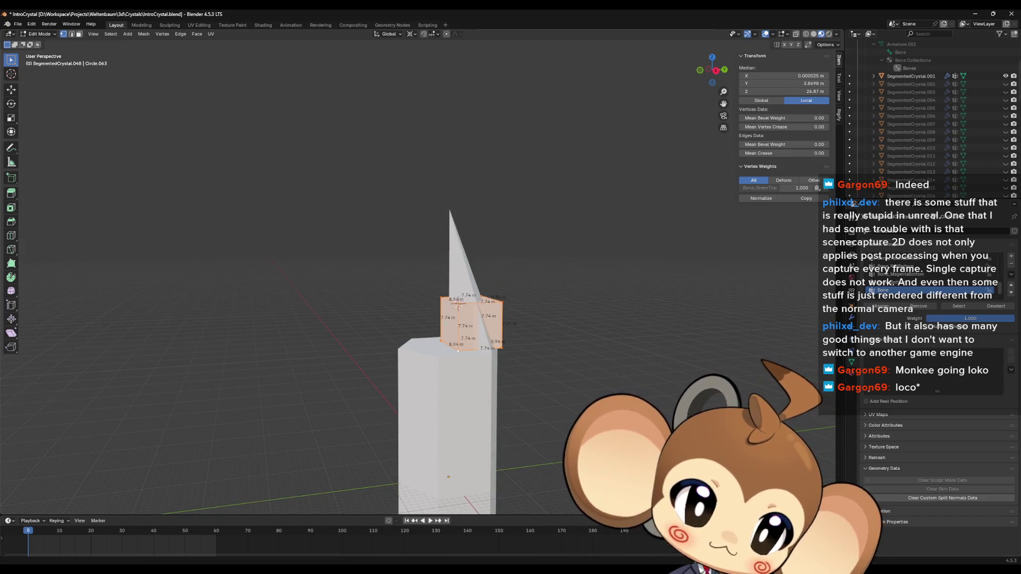
# Step: Raise the cube's geometry 7.63 m straight up along Z
pyautogui.moveTo(510, 320); pyautogui.dragTo(515, 317, button='middle')
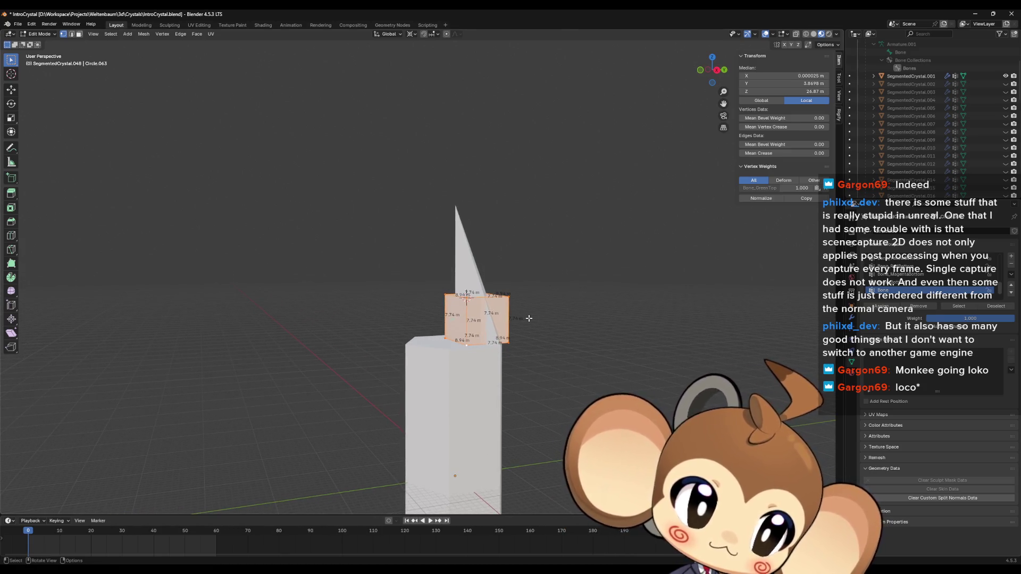
pyautogui.press('g')
pyautogui.press('z')
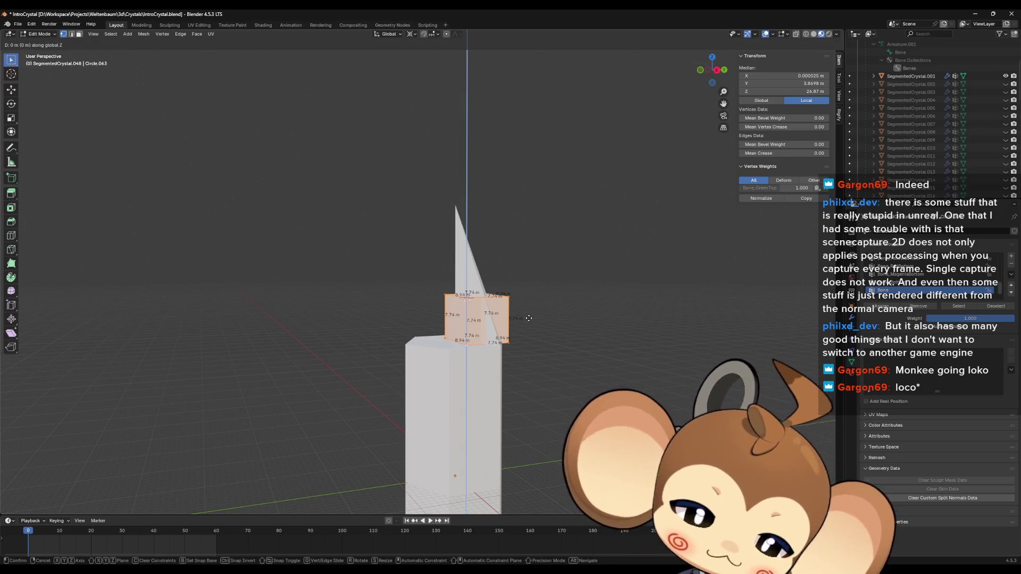
pyautogui.write('7.63')
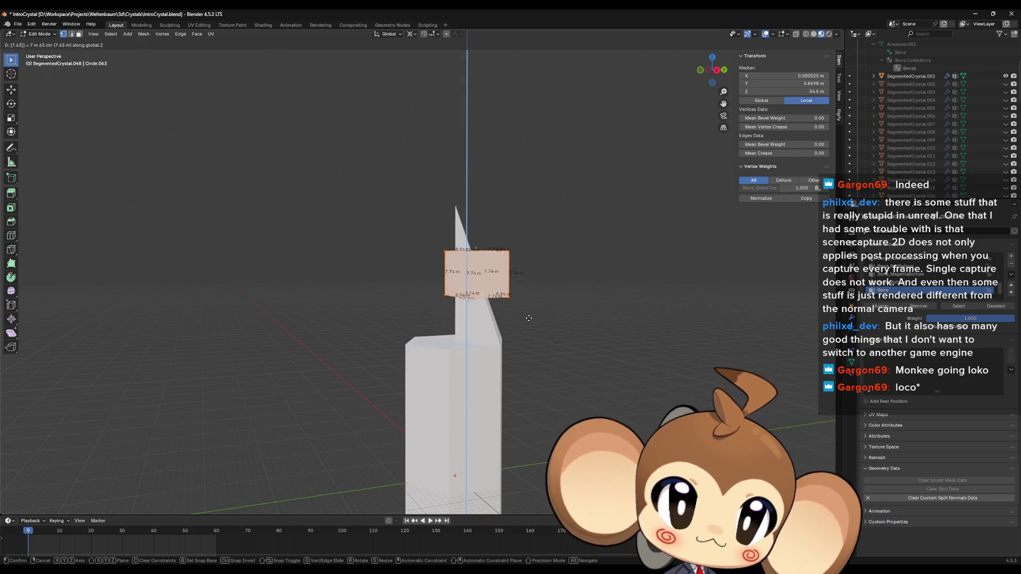
pyautogui.press('Return')
# Step: Snap the 3D cursor to the spike crystal's tip, then hide the spike crystal
pyautogui.scroll(3, 537, 316)
pyautogui.moveTo(537, 316)
pyautogui.mouseDown(button='middle')
pyautogui.moveTo(586, 356)
pyautogui.moveTo(532, 346)
pyautogui.mouseUp(button='middle')
pyautogui.click(531, 344)
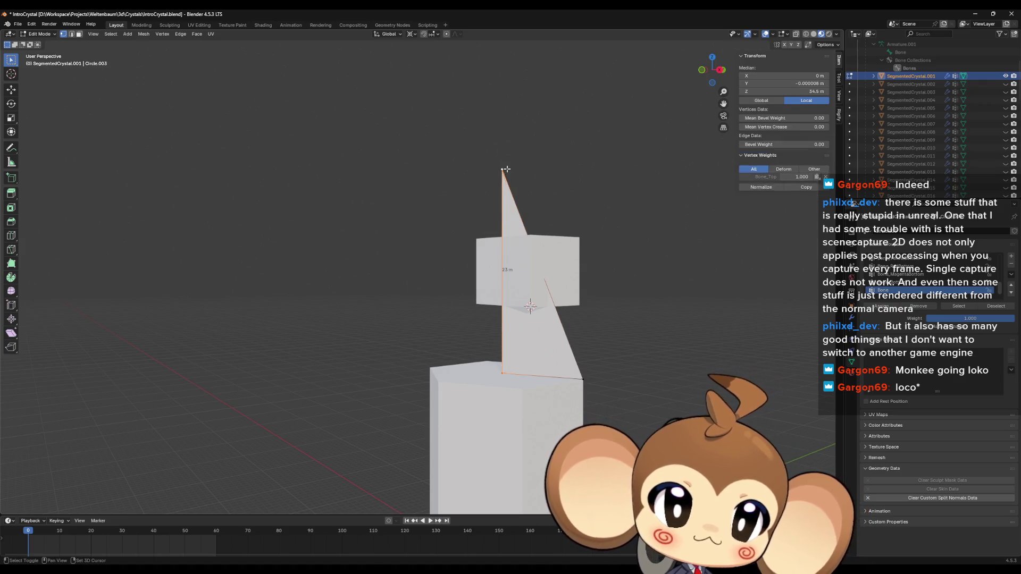
pyautogui.hotkey('shift', 's')
pyautogui.click(518, 222)
pyautogui.press('Tab')
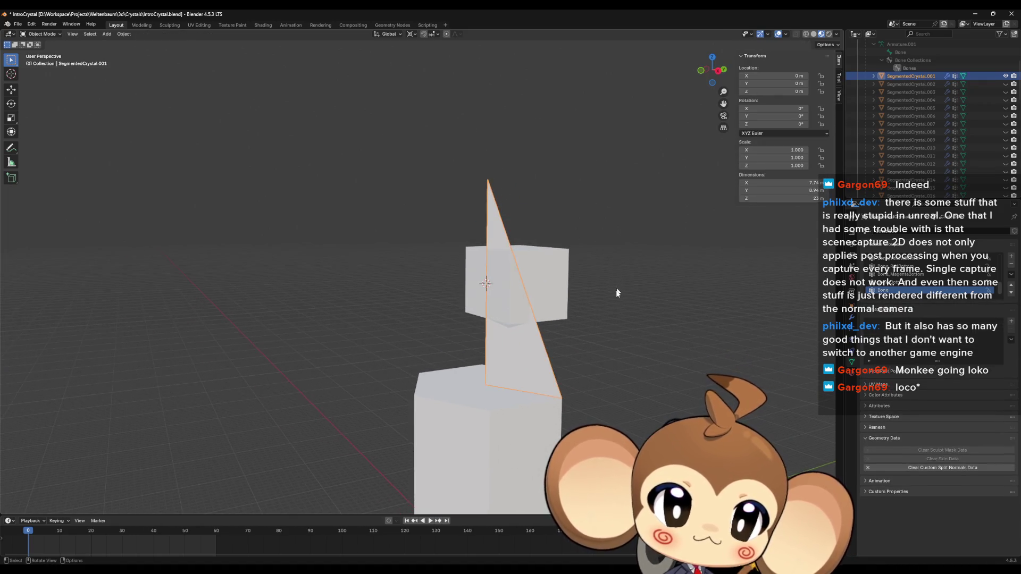
pyautogui.moveTo(692, 276); pyautogui.dragTo(766, 286, button='middle')
pyautogui.click(1006, 76)
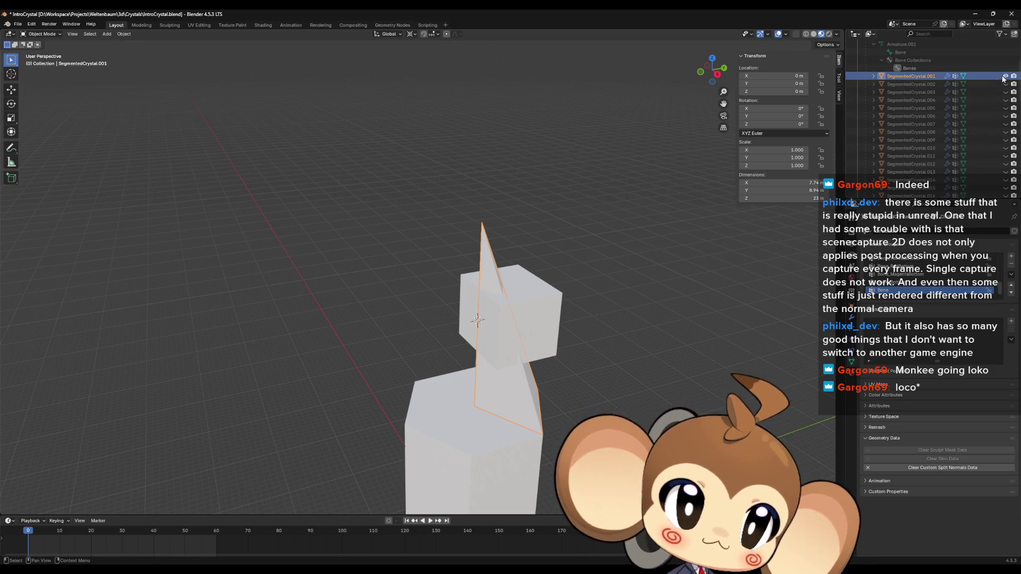
# Step: Try rotating the cube 60° around Z in Edit Mode, then undo it
pyautogui.press('Tab')
pyautogui.moveTo(586, 353)
pyautogui.mouseDown(button='middle')
pyautogui.moveTo(551, 381)
pyautogui.moveTo(601, 413)
pyautogui.mouseUp(button='middle')
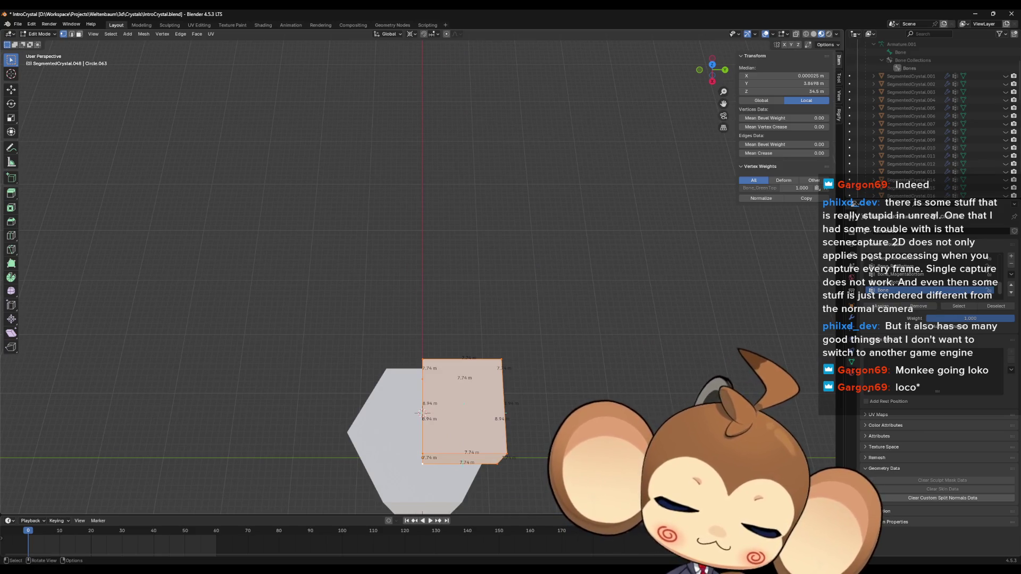
pyautogui.press('r')
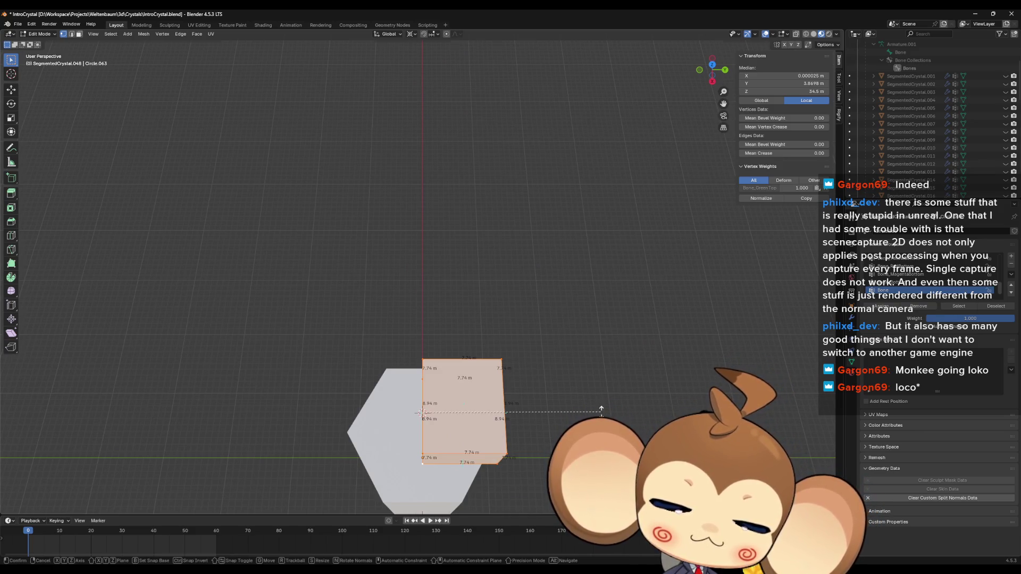
pyautogui.press('z')
pyautogui.click(602, 408)
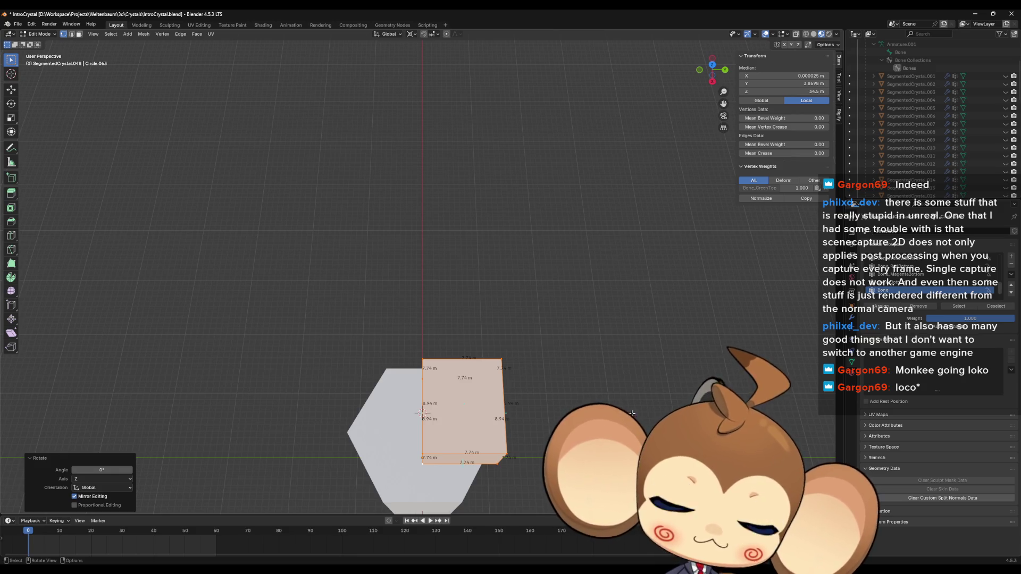
pyautogui.write('rz')
pyautogui.write('60')
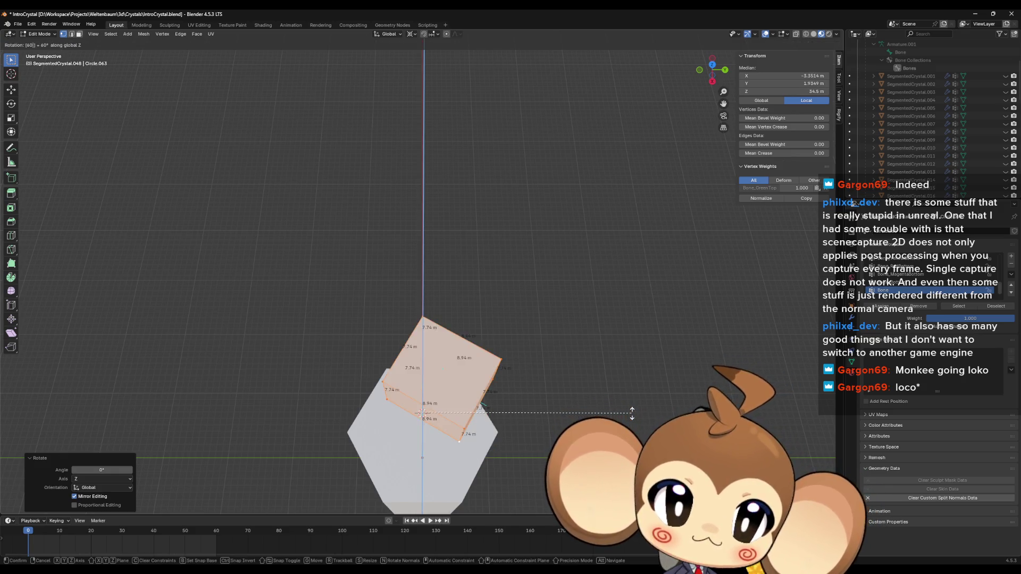
pyautogui.press('Return')
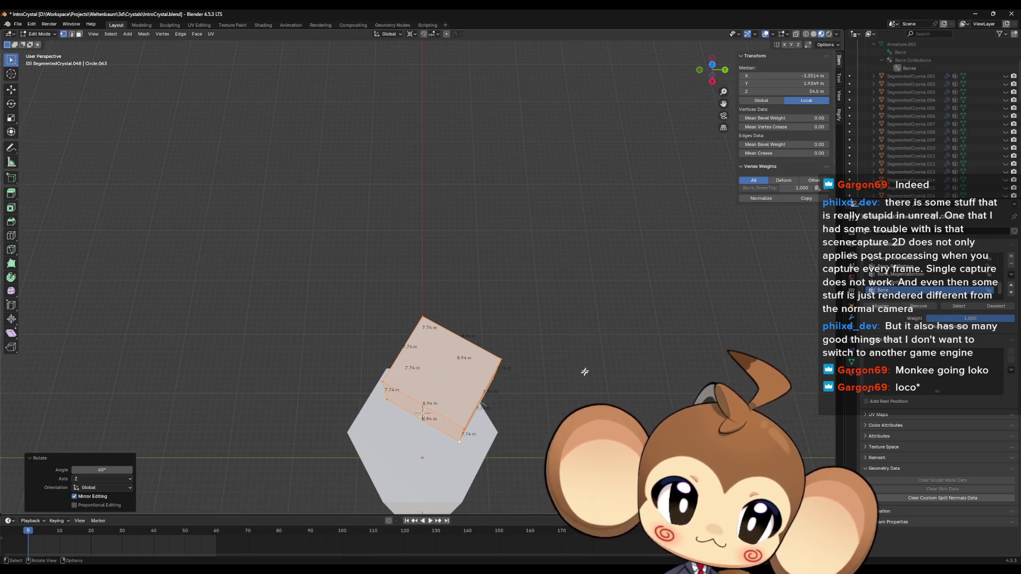
pyautogui.moveTo(585, 372); pyautogui.dragTo(527, 389, button='middle')
pyautogui.hotkey('ctrl', 'z')
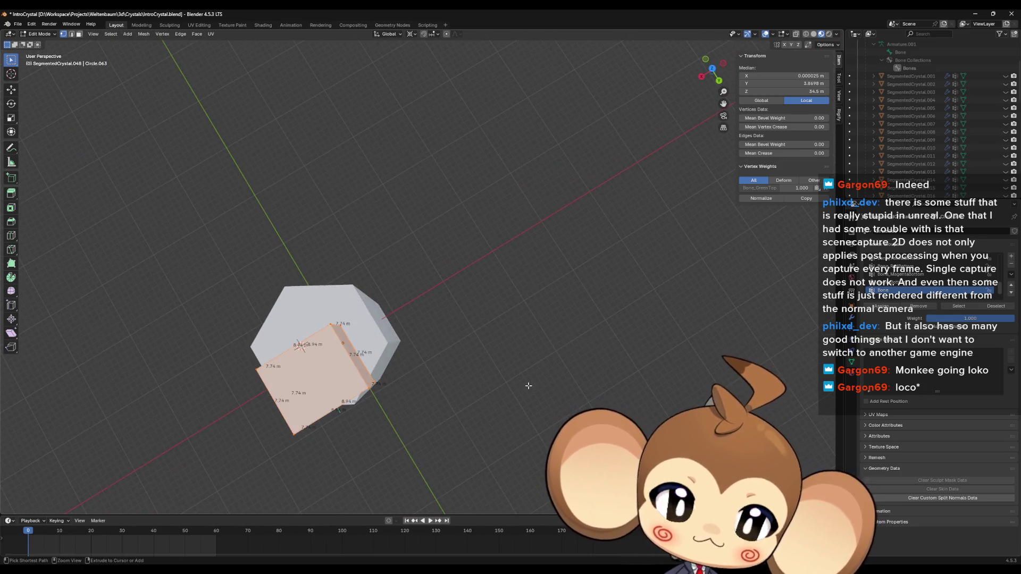
# Step: Rotate the cube 30° around Z, compare against the spike, and return to Object Mode
pyautogui.write('rz30')
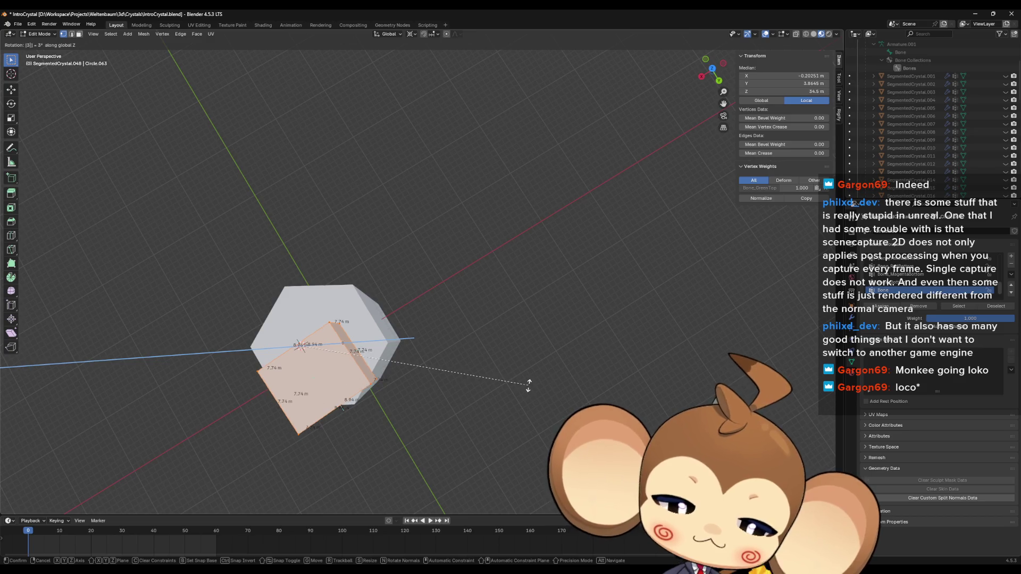
pyautogui.press('Return')
pyautogui.moveTo(505, 390)
pyautogui.mouseDown(button='middle')
pyautogui.moveTo(500, 361)
pyautogui.moveTo(478, 345)
pyautogui.moveTo(600, 342)
pyautogui.mouseUp(button='middle')
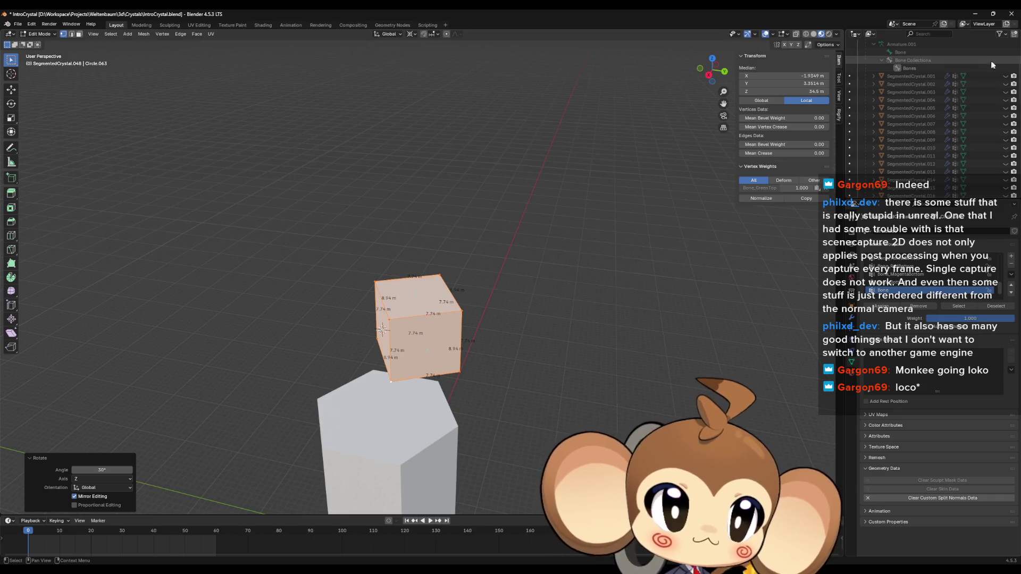
pyautogui.click(1006, 76)
pyautogui.click(1006, 76)
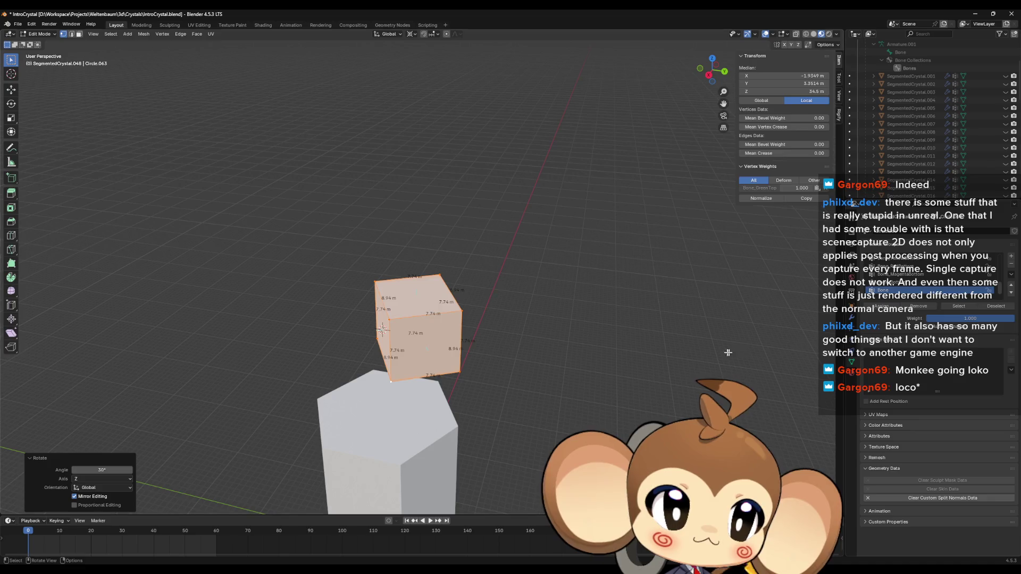
pyautogui.press('Tab')
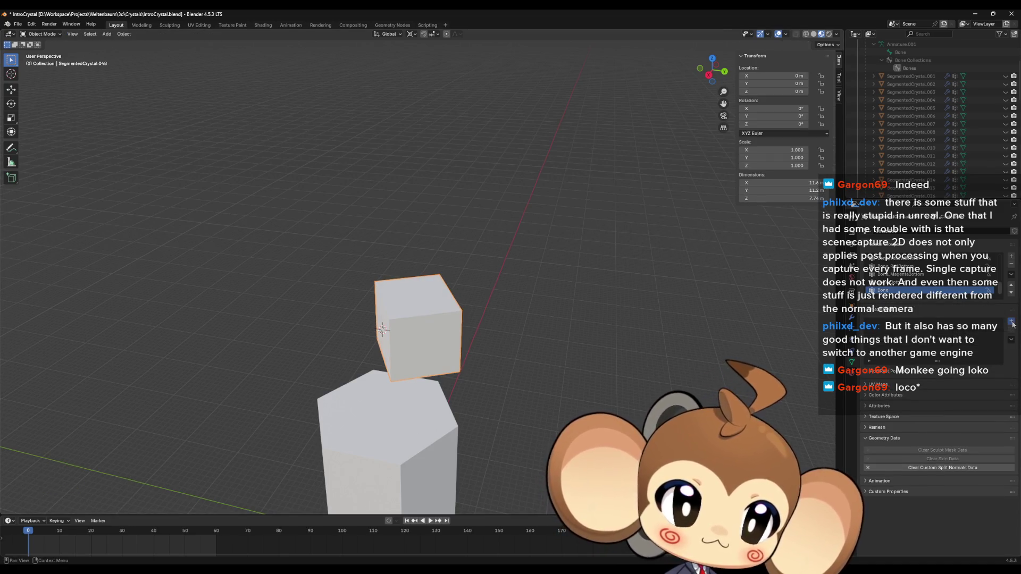
# Step: Add Basis and Key1 shape keys to the cube and inspect its corners and edges
pyautogui.click(1012, 322)
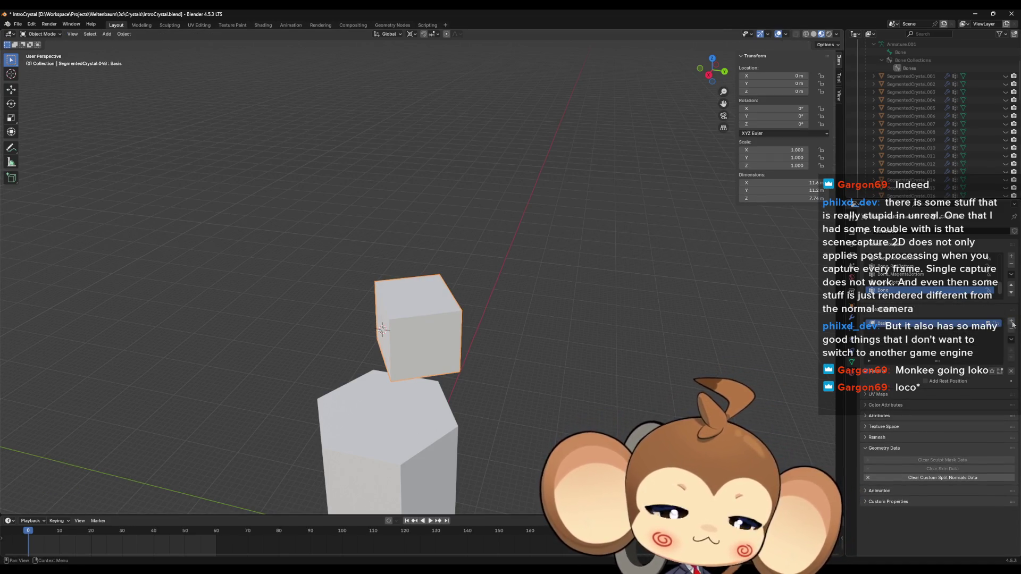
pyautogui.click(1012, 323)
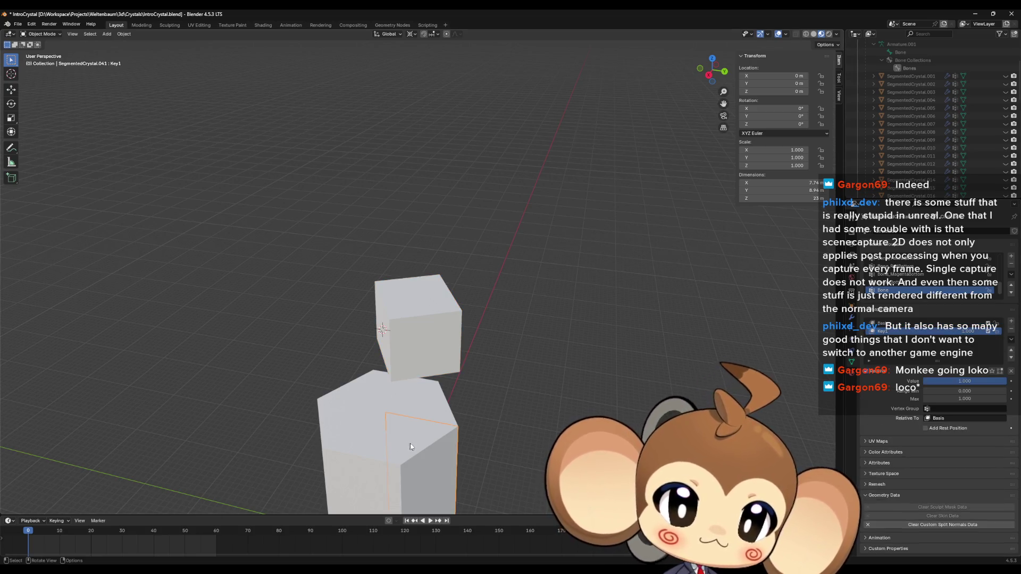
pyautogui.press('Tab')
pyautogui.moveTo(479, 372)
pyautogui.mouseDown(button='middle')
pyautogui.moveTo(493, 391)
pyautogui.moveTo(489, 299)
pyautogui.moveTo(479, 346)
pyautogui.moveTo(399, 324)
pyautogui.mouseUp(button='middle')
pyautogui.click(490, 310)
pyautogui.click(455, 336)
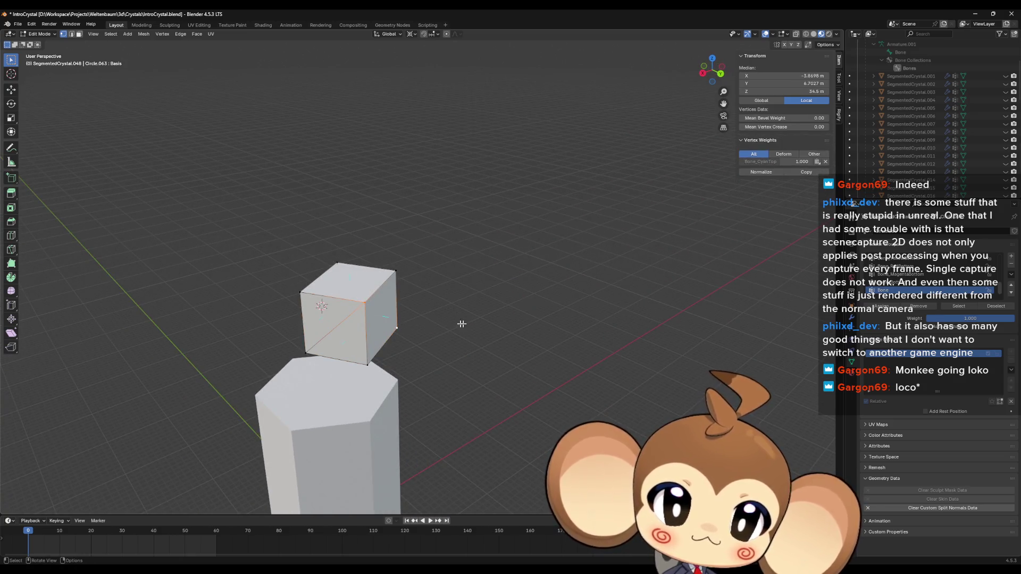
pyautogui.moveTo(462, 324)
pyautogui.mouseDown(button='middle')
pyautogui.moveTo(406, 323)
pyautogui.moveTo(379, 259)
pyautogui.mouseUp(button='middle')
pyautogui.click(388, 301)
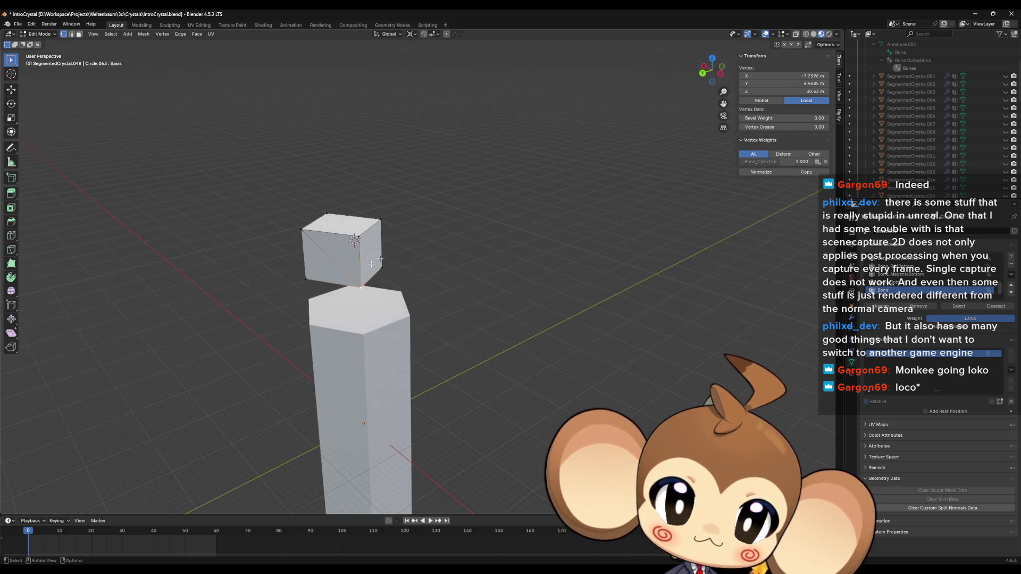
pyautogui.keyDown('shift'); pyautogui.click(385, 222); pyautogui.keyUp('shift')
pyautogui.moveTo(386, 223)
pyautogui.mouseDown(button='middle')
pyautogui.moveTo(360, 246)
pyautogui.moveTo(564, 310)
pyautogui.mouseUp(button='middle')
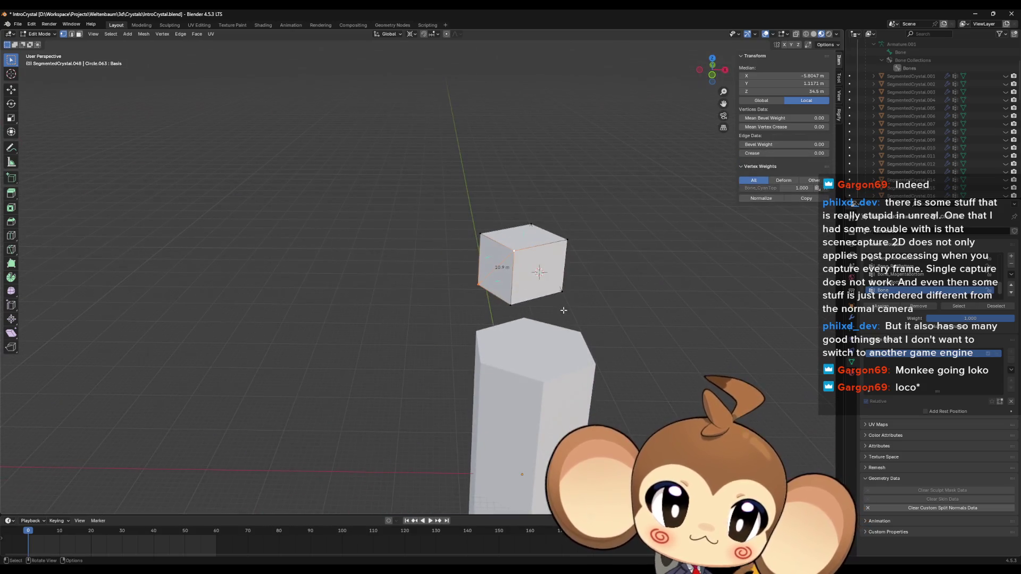
pyautogui.click(514, 253)
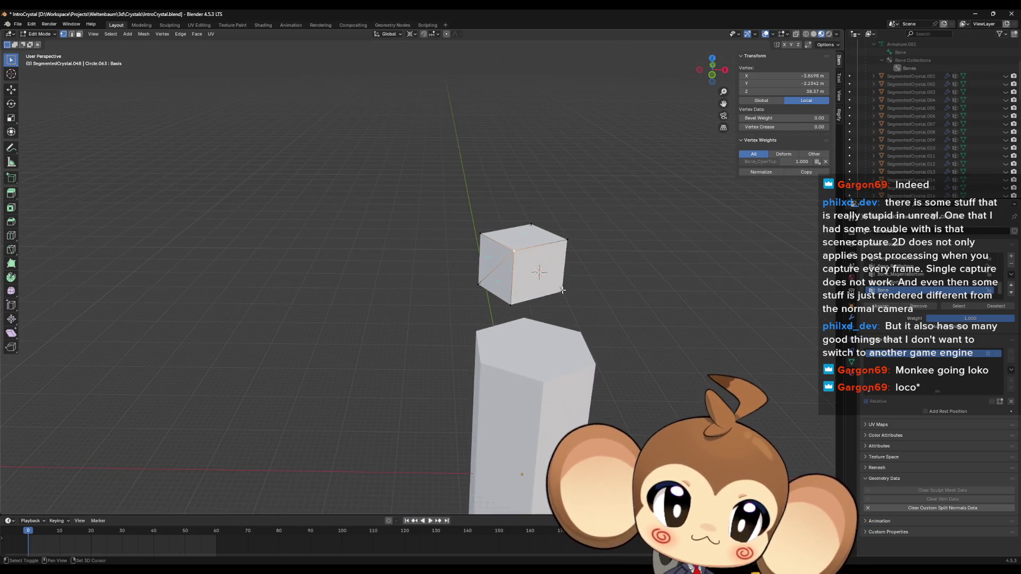
pyautogui.keyDown('shift'); pyautogui.click(537, 243); pyautogui.keyUp('shift')
pyautogui.moveTo(537, 243)
pyautogui.mouseDown(button='middle')
pyautogui.moveTo(604, 317)
pyautogui.moveTo(468, 373)
pyautogui.mouseUp(button='middle')
pyautogui.scroll(-10, 971, 167)
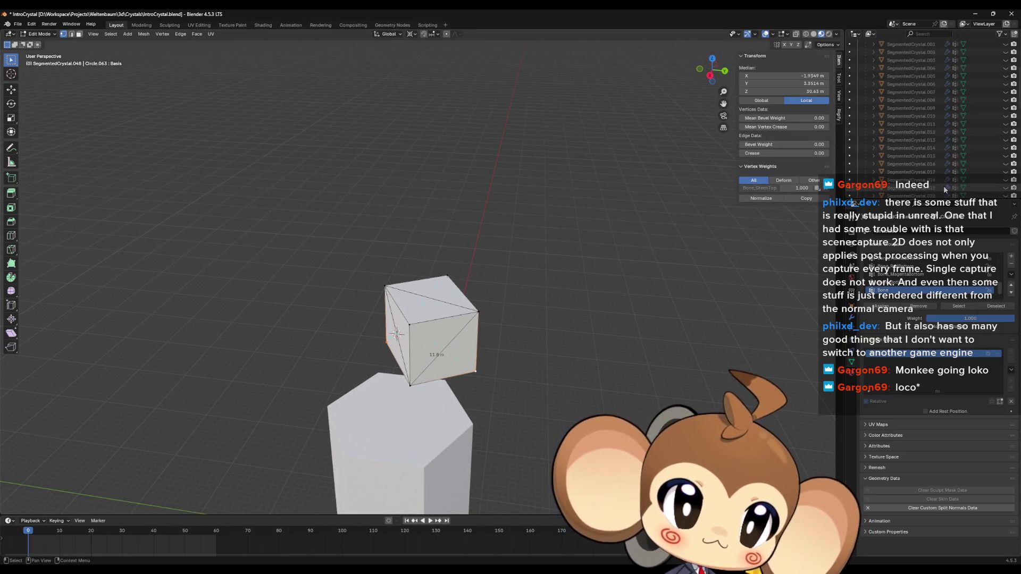
pyautogui.scroll(-2, 972, 167)
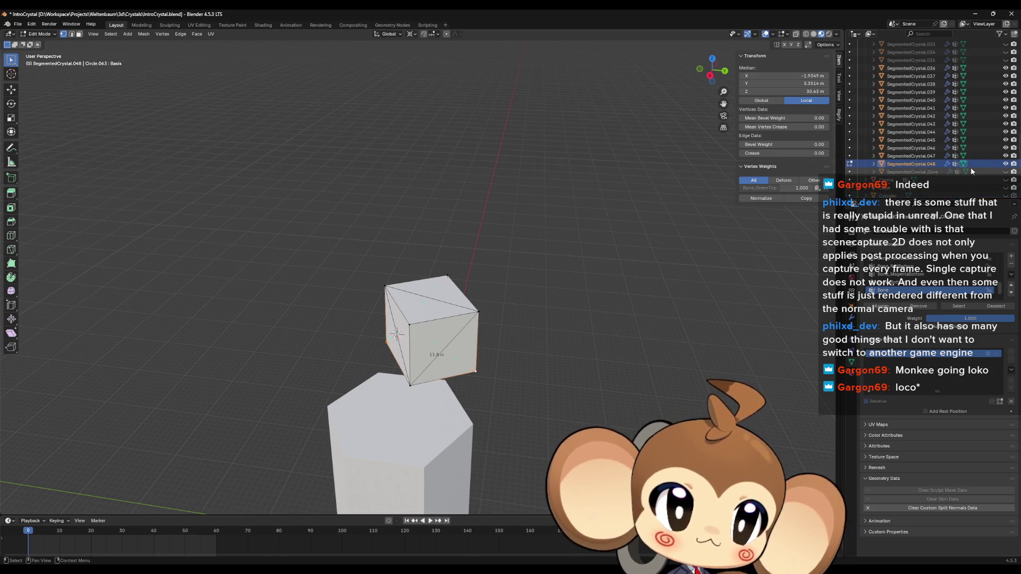
pyautogui.scroll(15, 968, 167)
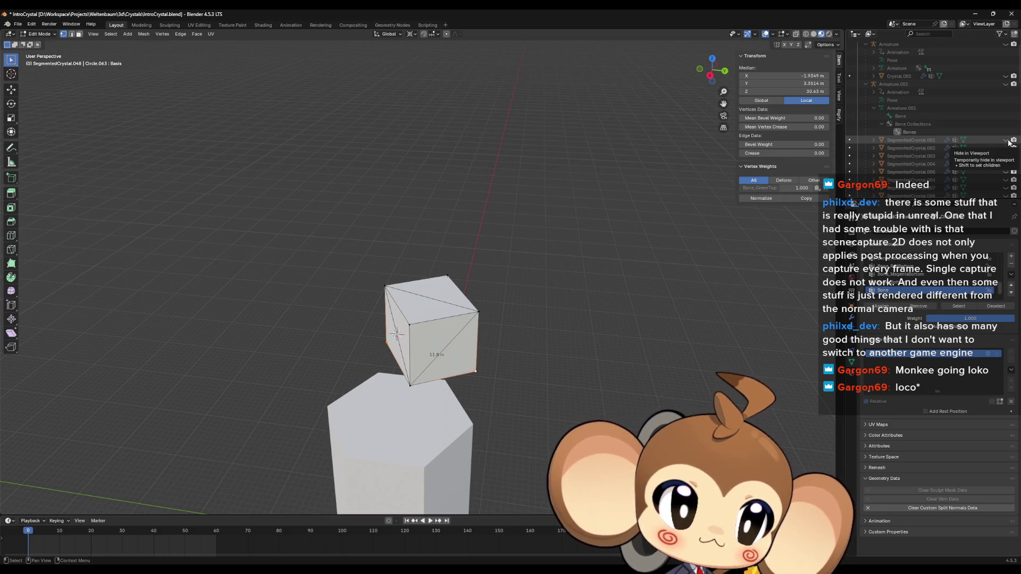
# Step: Unhide SegmentedCrystal.001 and add another shape key to the cube segment
pyautogui.click(1008, 140)
pyautogui.moveTo(522, 361); pyautogui.dragTo(500, 354, button='middle')
pyautogui.press('Tab')
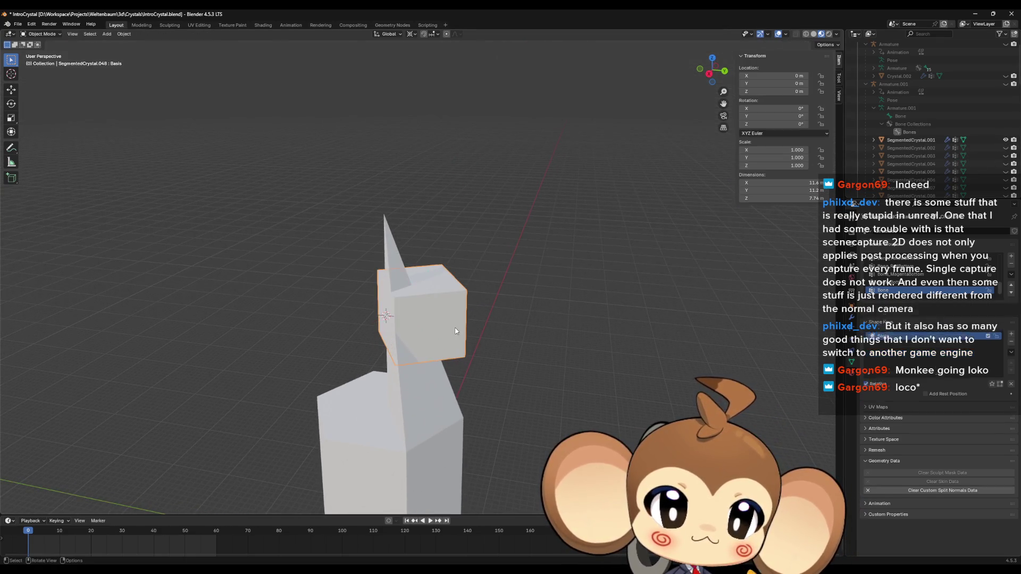
pyautogui.scroll(-1, 841, 387)
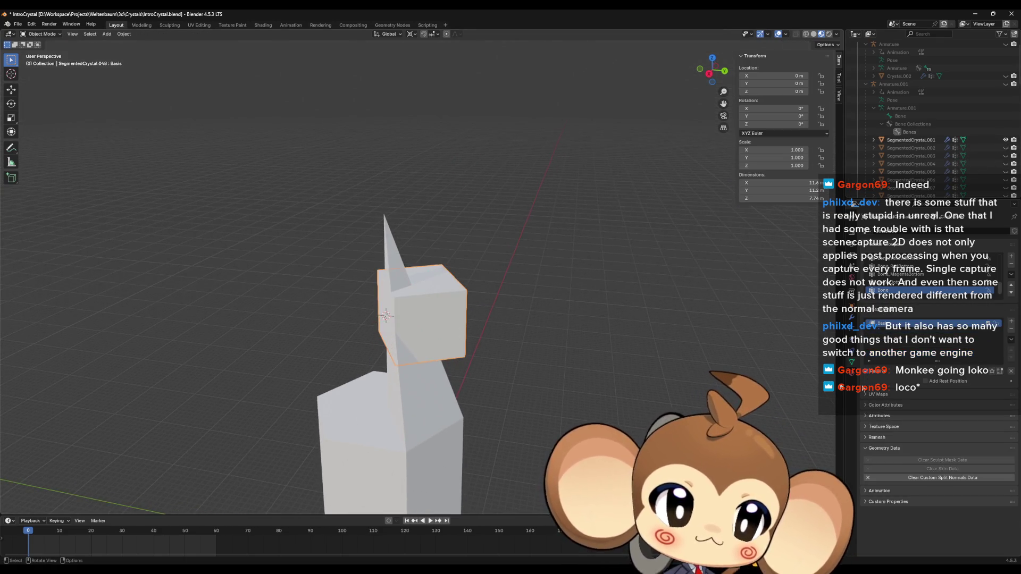
pyautogui.click(1012, 322)
pyautogui.press('F2')
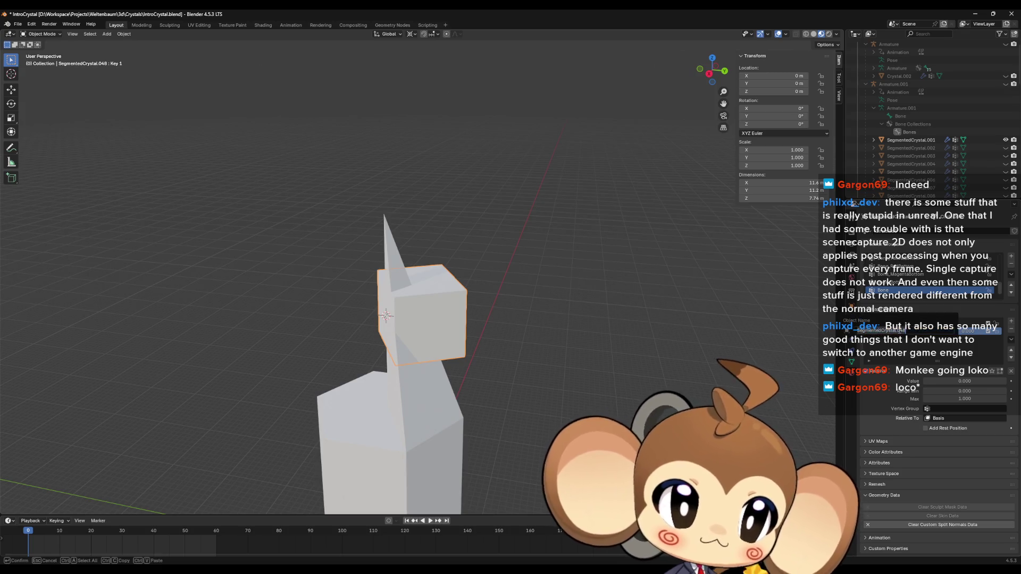
pyautogui.press('Escape')
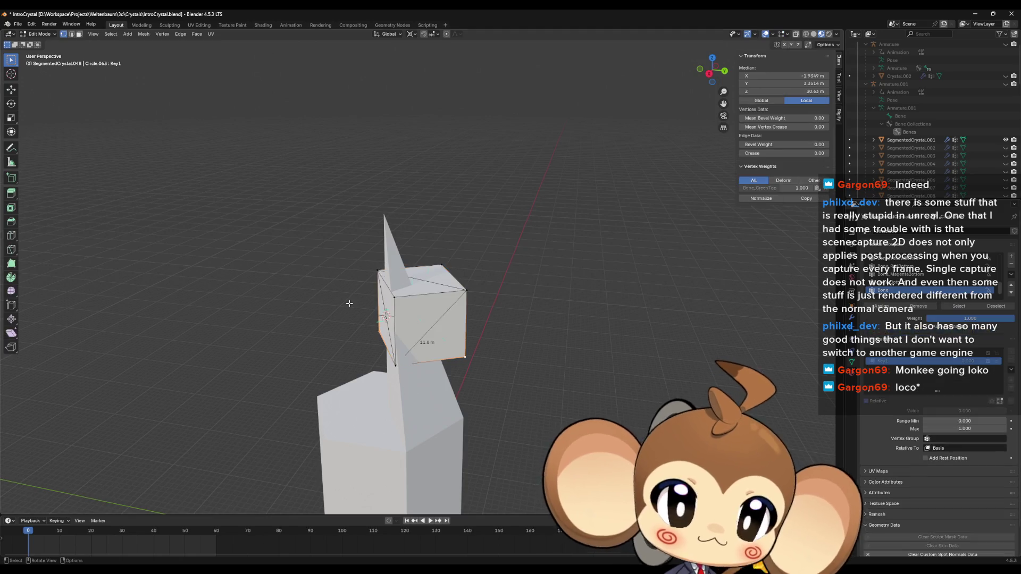
# Step: Rotate all of SegmentedCrystal.048's geometry -6° around Z in Edit Mode
pyautogui.click(410, 401)
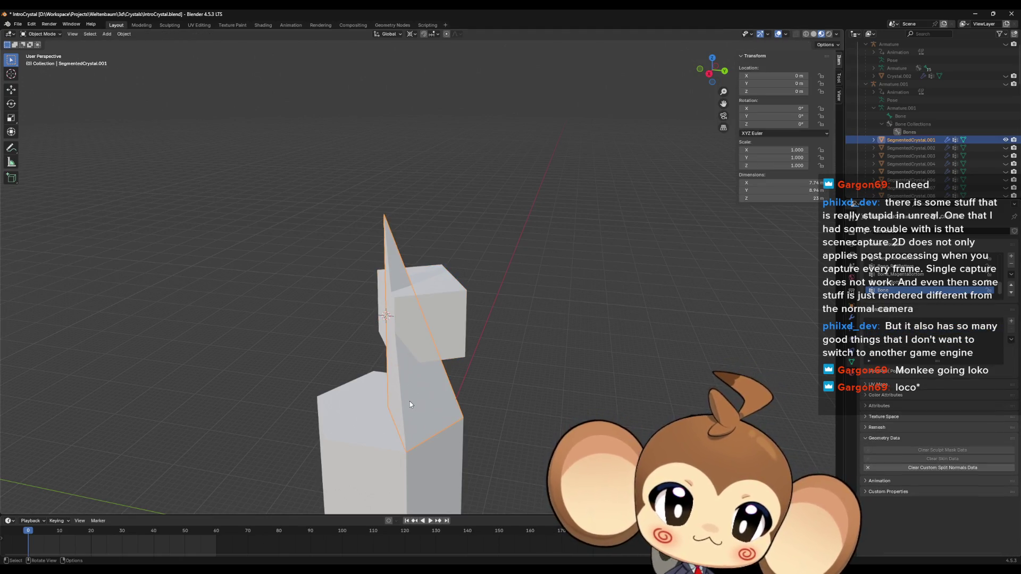
pyautogui.moveTo(410, 401)
pyautogui.mouseDown(button='middle')
pyautogui.moveTo(443, 380)
pyautogui.moveTo(410, 417)
pyautogui.moveTo(417, 448)
pyautogui.moveTo(397, 466)
pyautogui.moveTo(422, 449)
pyautogui.moveTo(411, 449)
pyautogui.moveTo(440, 447)
pyautogui.moveTo(418, 444)
pyautogui.moveTo(430, 438)
pyautogui.mouseUp(button='middle')
pyautogui.press('Tab')
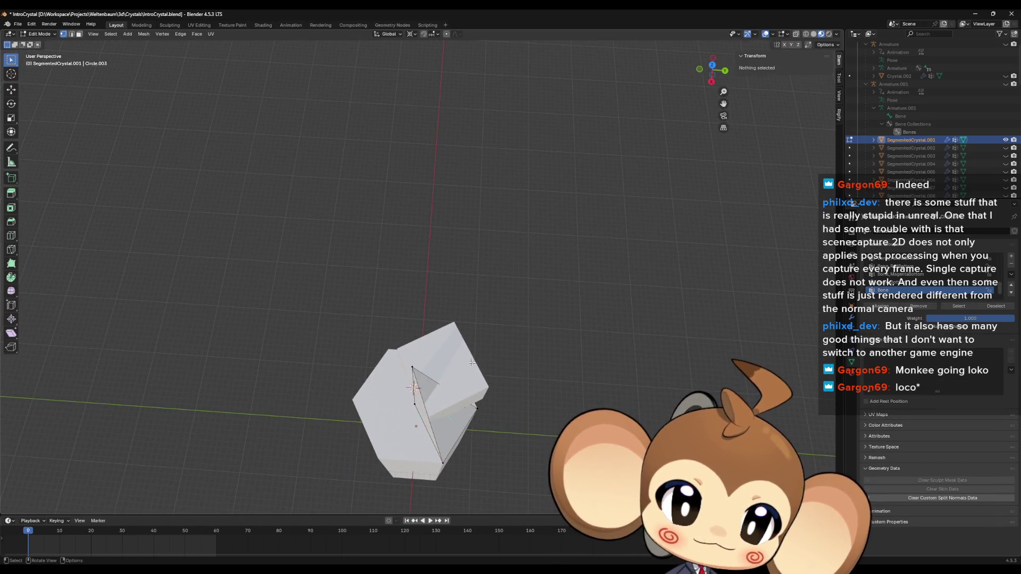
pyautogui.click(487, 391)
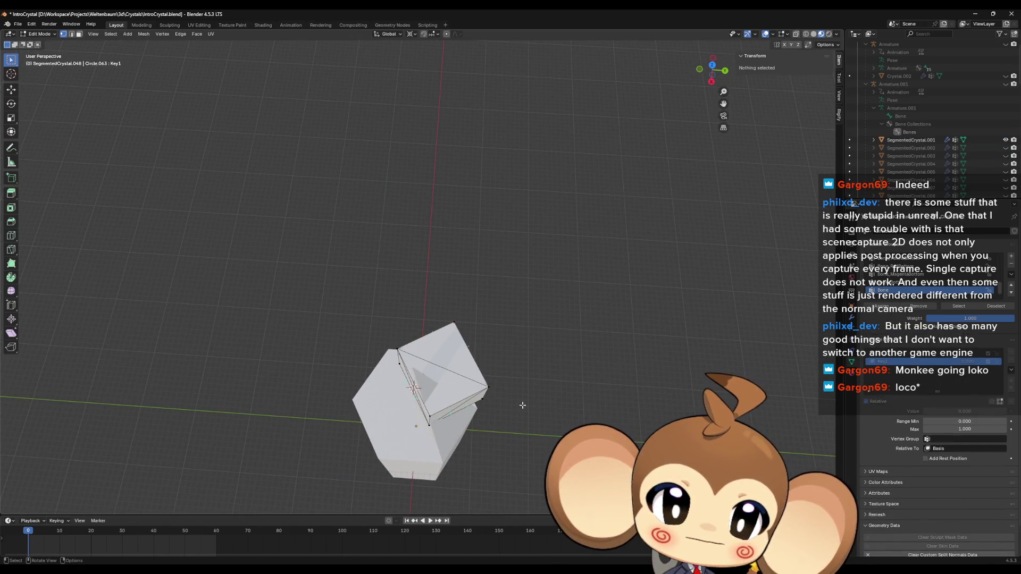
pyautogui.press('a')
pyautogui.write('r')
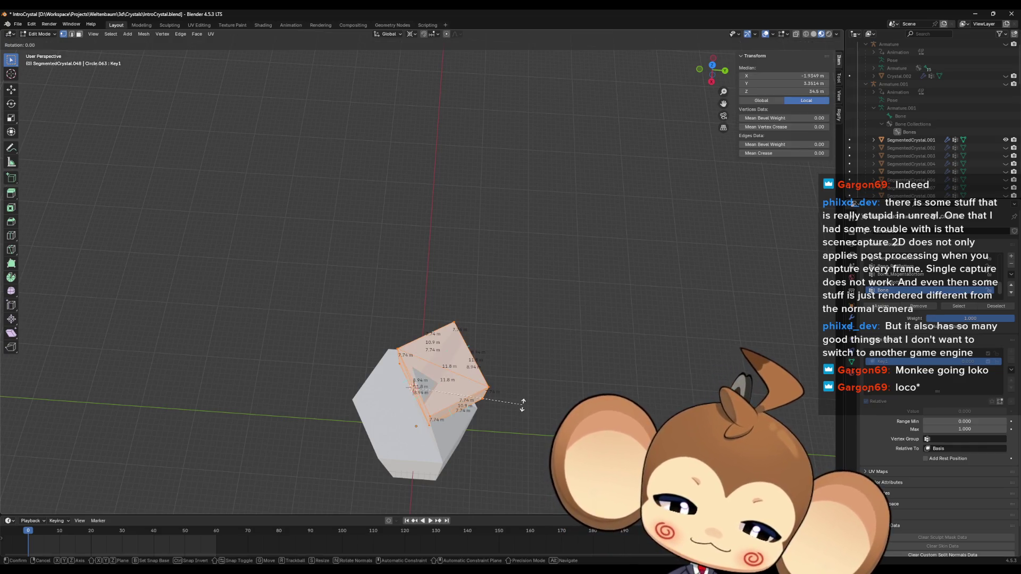
pyautogui.write('z-6')
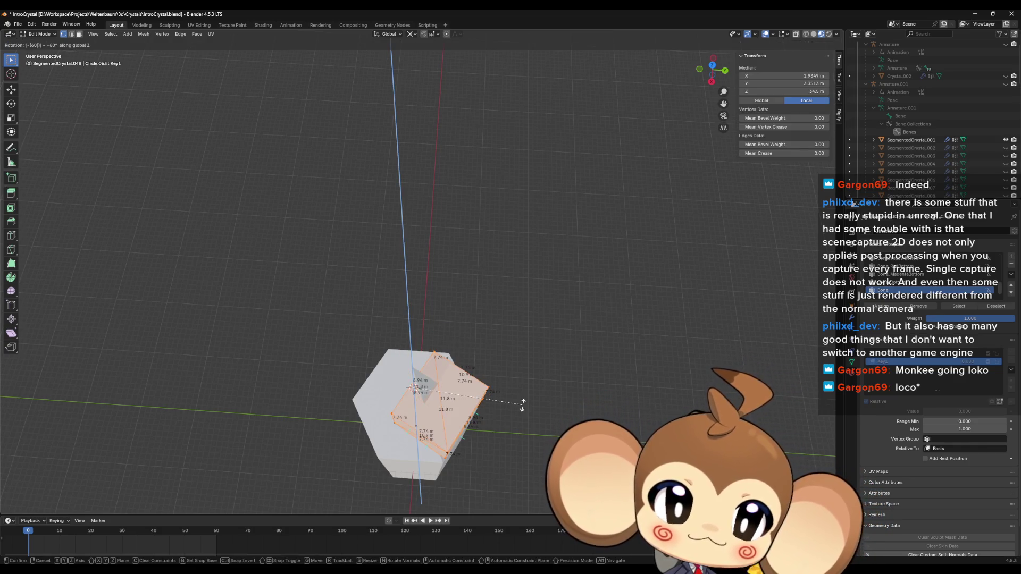
pyautogui.press('Return')
pyautogui.press('Tab')
# Step: Give the segment a further small rotation around Z and check it in Object Mode
pyautogui.moveTo(521, 427); pyautogui.dragTo(534, 414, button='middle')
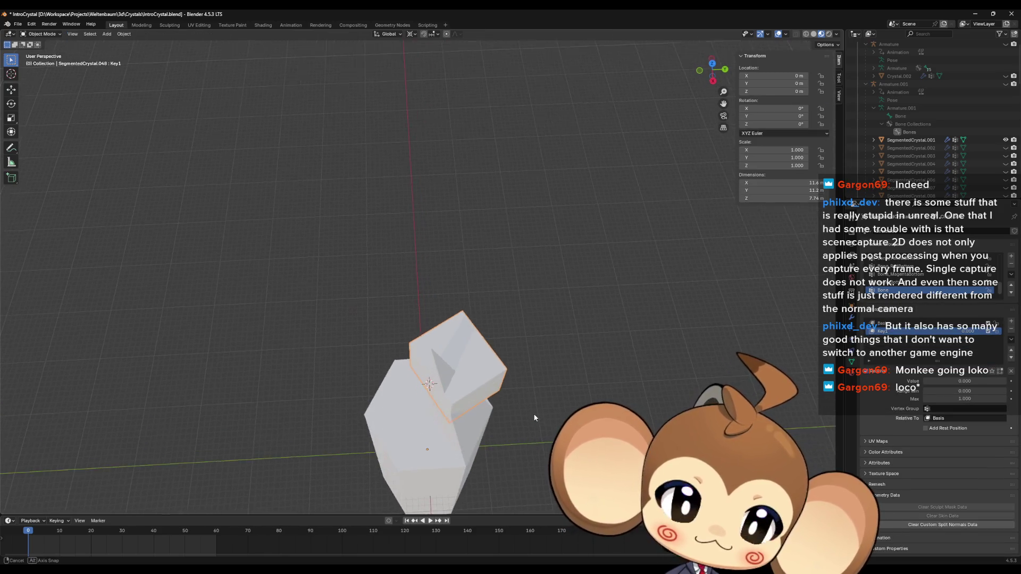
pyautogui.press('Tab')
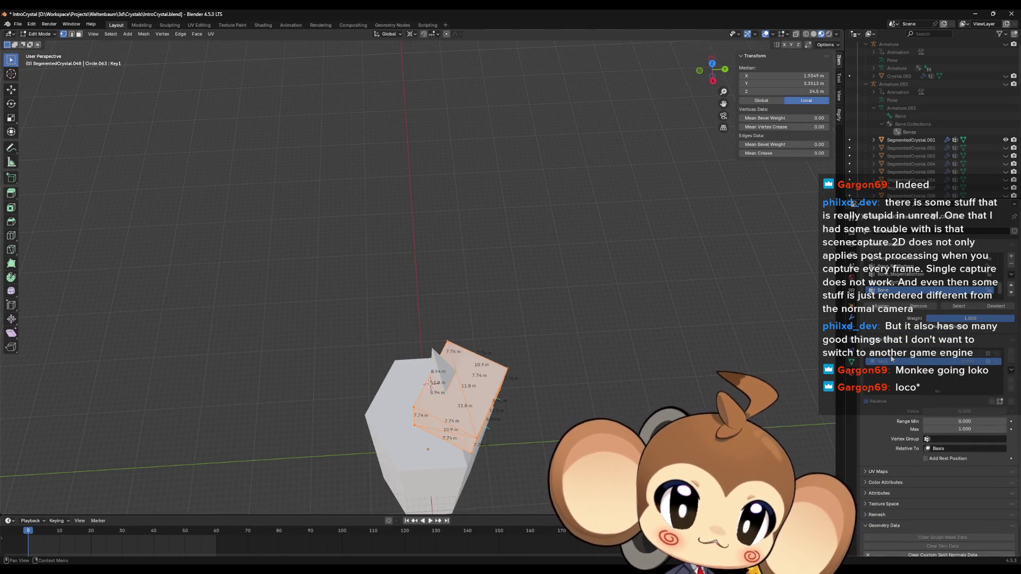
pyautogui.press('Tab')
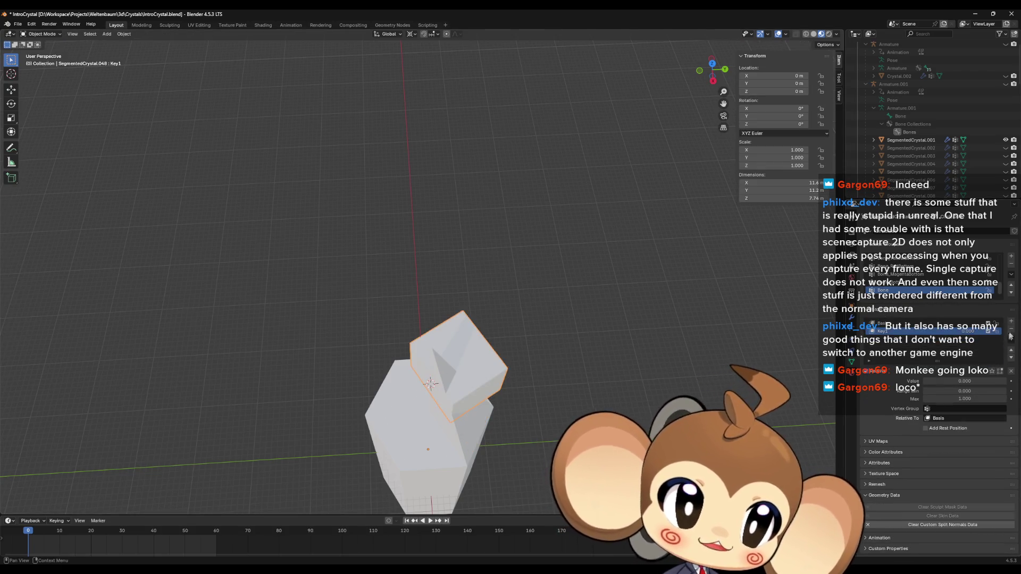
pyautogui.press('Tab')
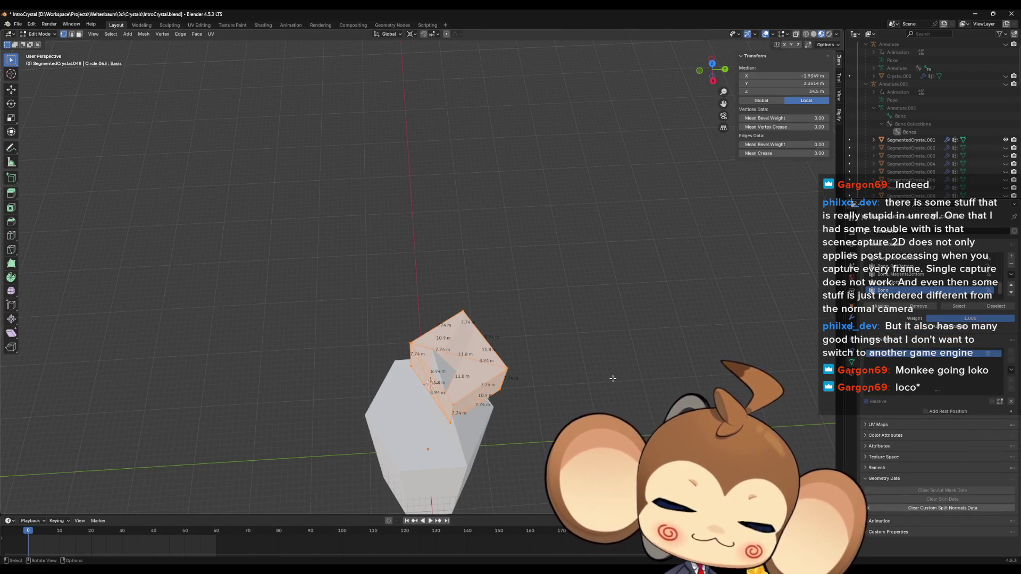
pyautogui.press('r')
pyautogui.press('z')
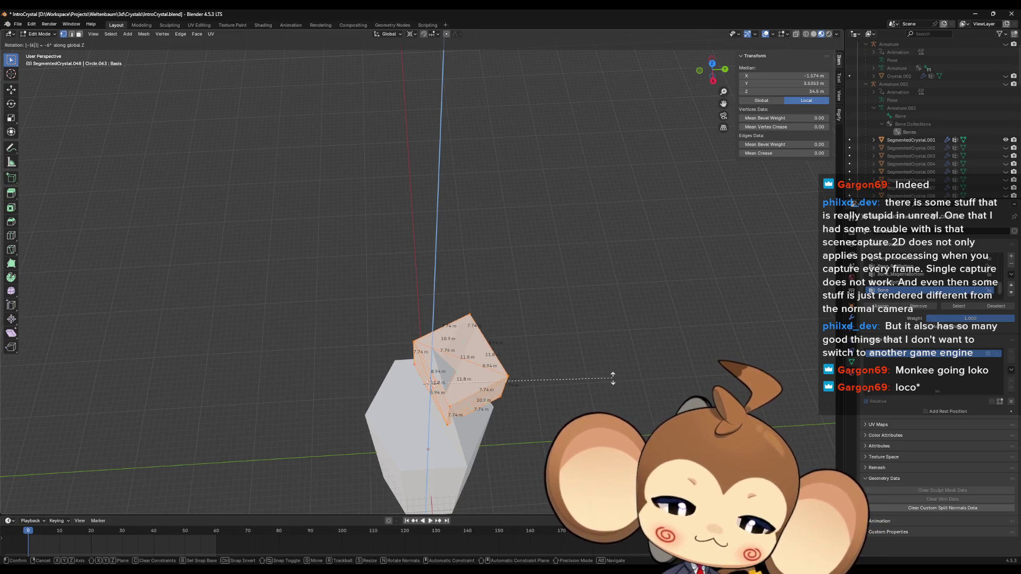
pyautogui.click(611, 377)
pyautogui.press('Tab')
pyautogui.moveTo(612, 377)
pyautogui.mouseDown(button='middle')
pyautogui.moveTo(628, 369)
pyautogui.moveTo(610, 374)
pyautogui.moveTo(556, 352)
pyautogui.mouseUp(button='middle')
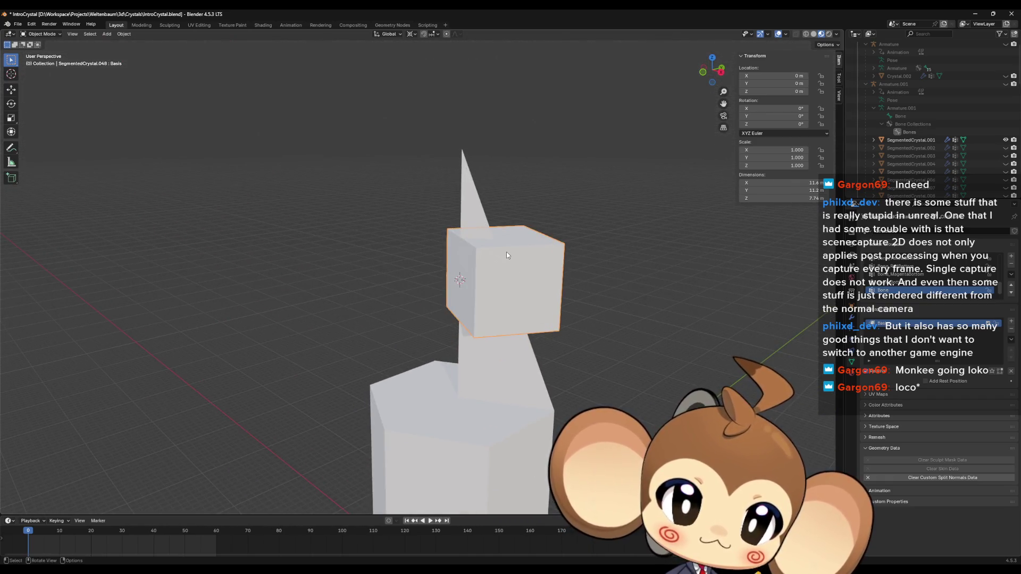
# Step: Snap the 3D cursor to the spike's top vertex and select the cube segment's vertices
pyautogui.click(464, 155)
pyautogui.press('Tab')
pyautogui.click(462, 150)
pyautogui.hotkey('shift', 's')
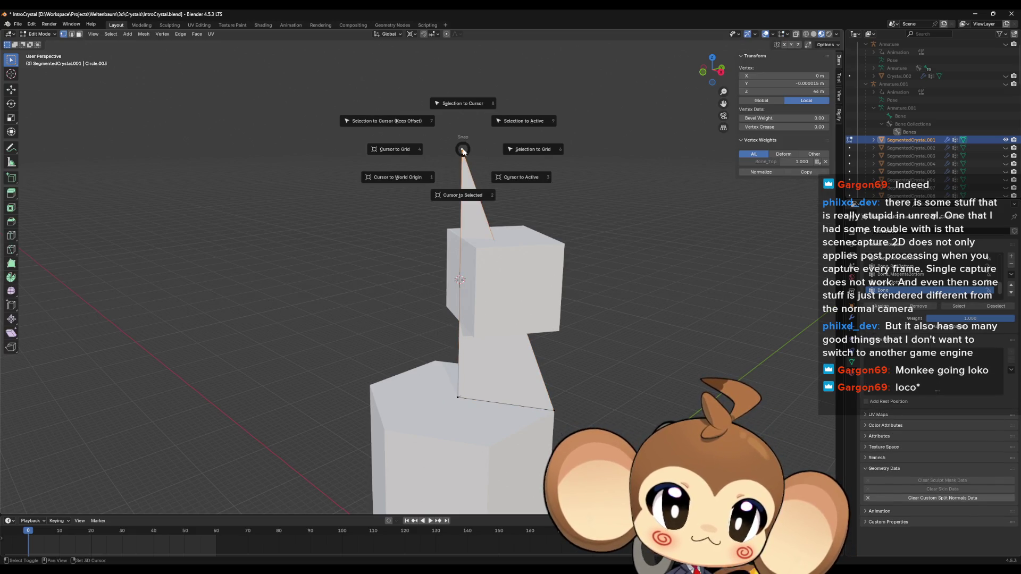
pyautogui.click(463, 195)
pyautogui.click(523, 251)
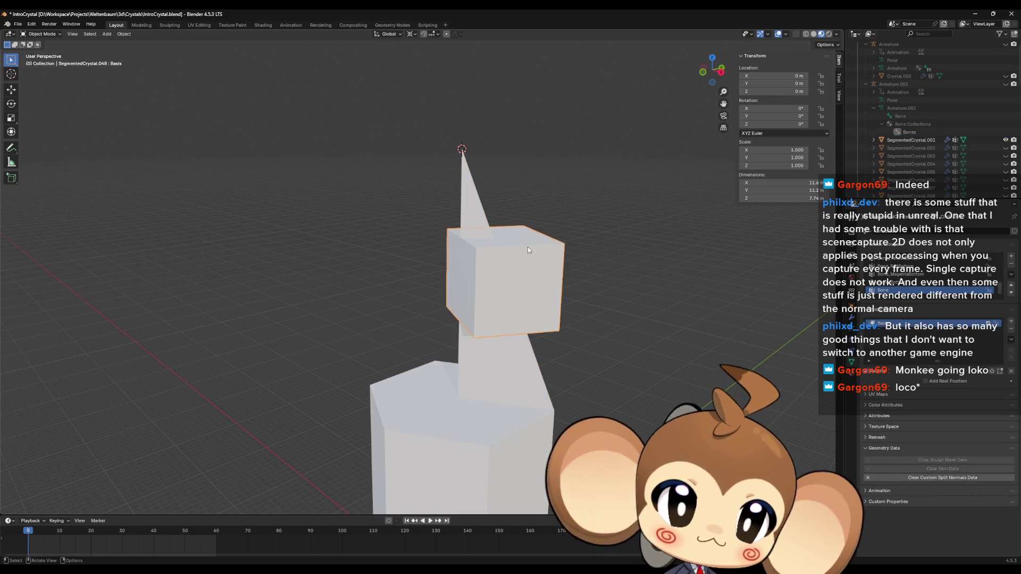
pyautogui.hotkey('ctrl', 'l')
pyautogui.click(488, 248)
pyautogui.click(527, 226)
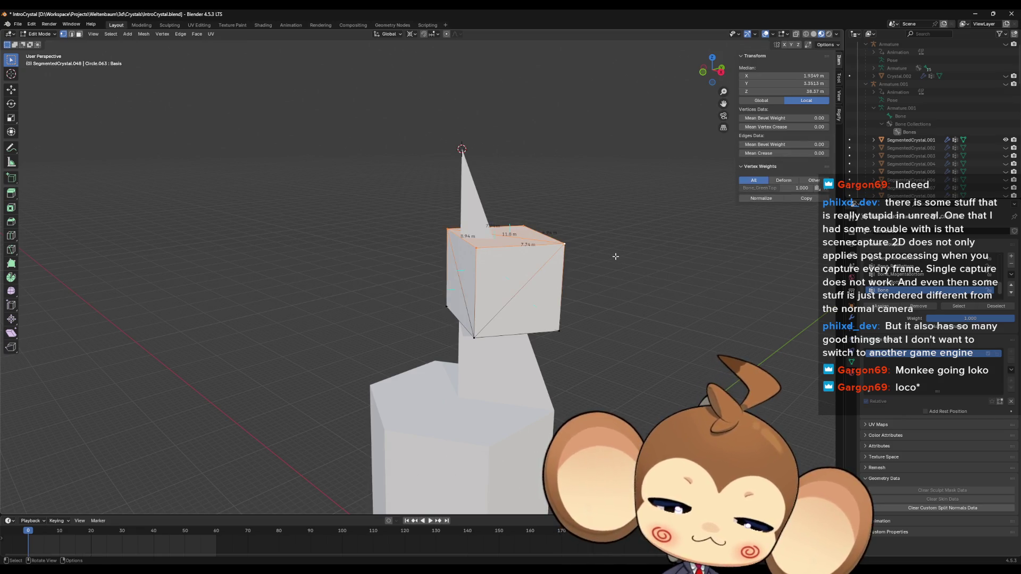
pyautogui.press('Tab')
# Step: Add a new shape key to the cube and name it Key1
pyautogui.click(1011, 322)
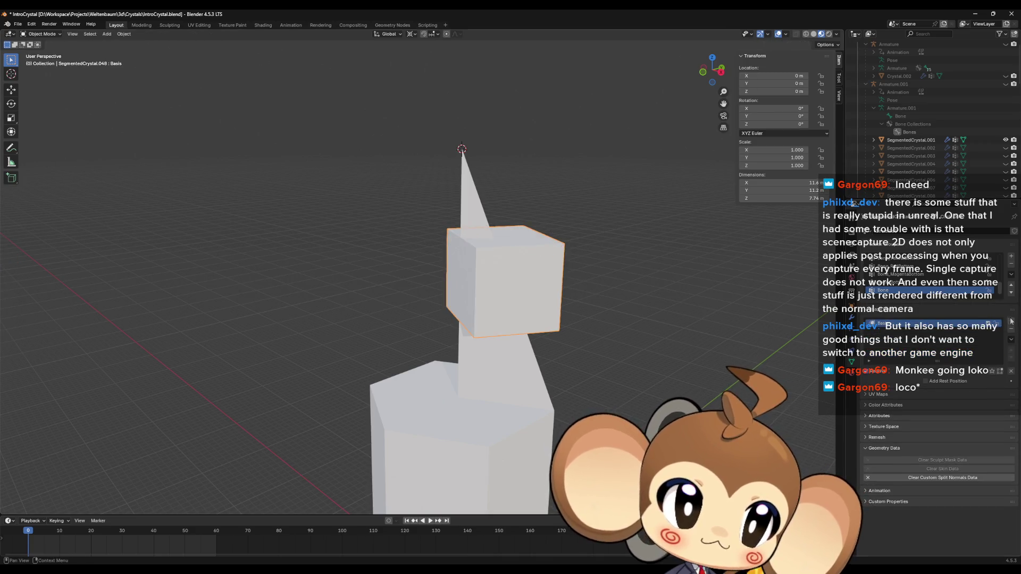
pyautogui.doubleClick(903, 332)
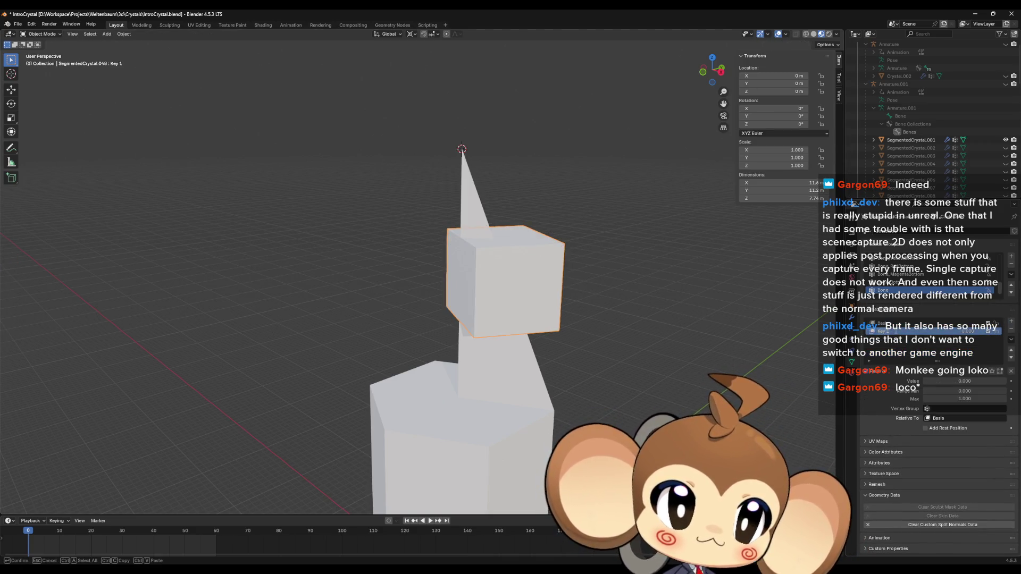
pyautogui.write('Key1')
pyautogui.press('Return')
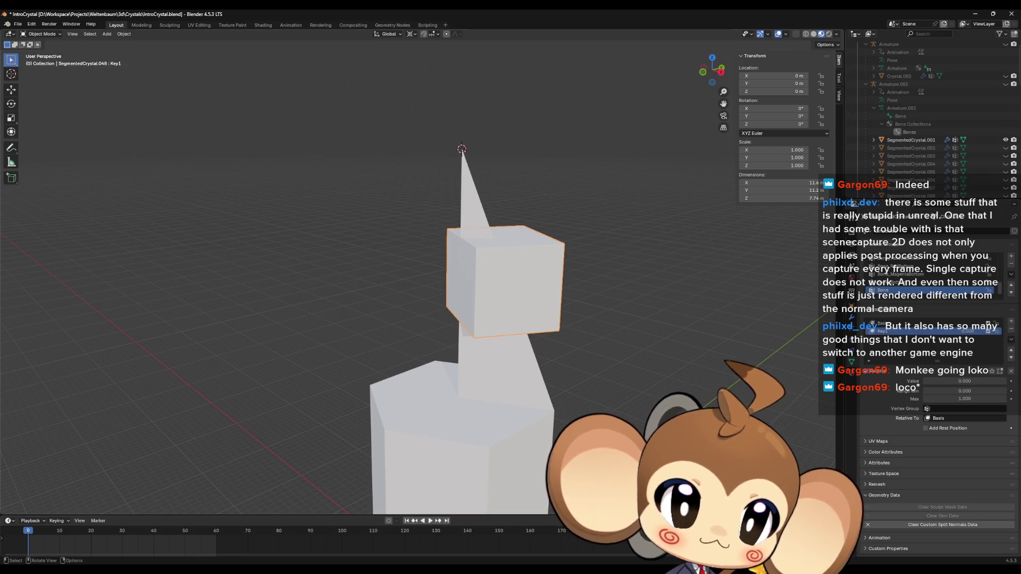
# Step: Scale the top vertices to 0, undo, and snap the cursor to a spike vertex
pyautogui.press('Tab')
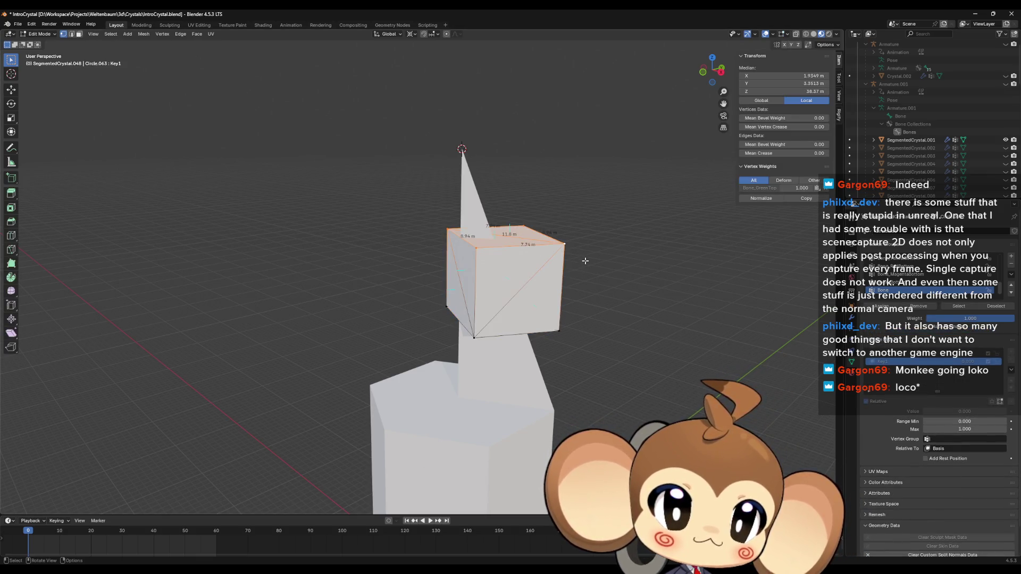
pyautogui.press('s')
pyautogui.press('0')
pyautogui.press('Return')
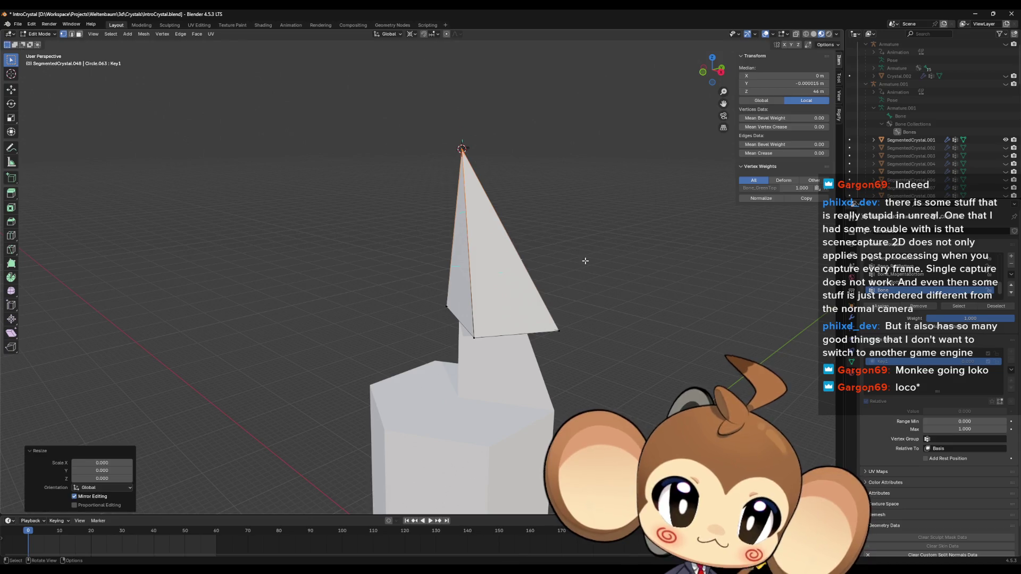
pyautogui.hotkey('ctrl', 'z')
pyautogui.click(463, 394)
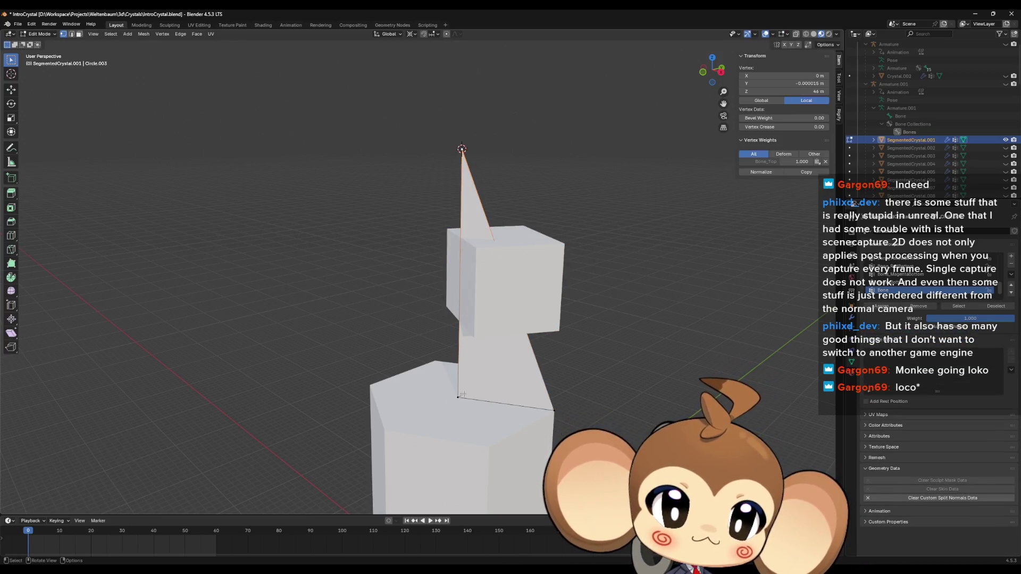
pyautogui.hotkey('shift', 's')
pyautogui.click(462, 416)
# Step: Collapse the cube's lower vertices to zero scale and snap the selection onto the cursor
pyautogui.click(486, 324)
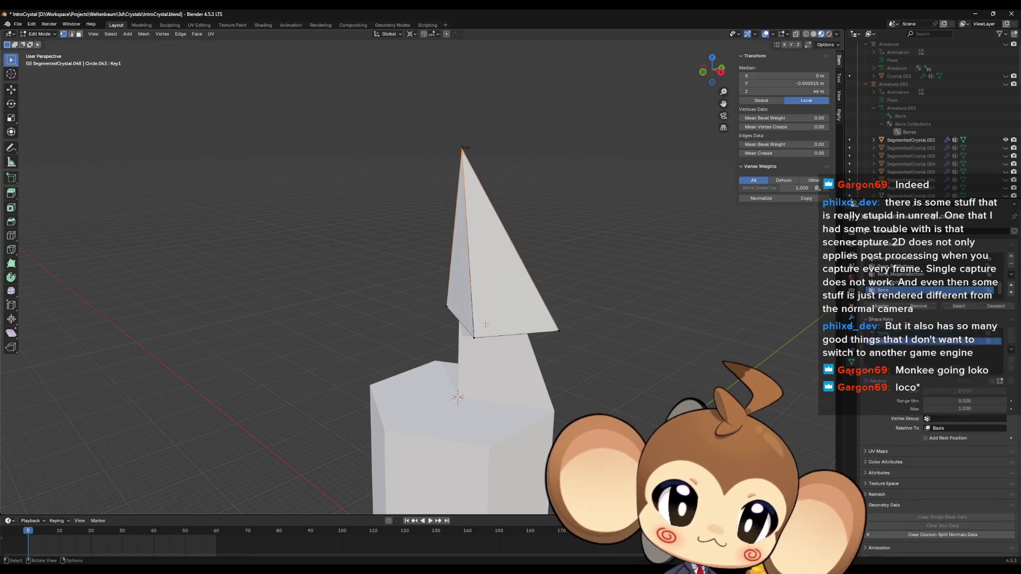
pyautogui.click(464, 303)
pyautogui.press('s')
pyautogui.press('0')
pyautogui.press('Return')
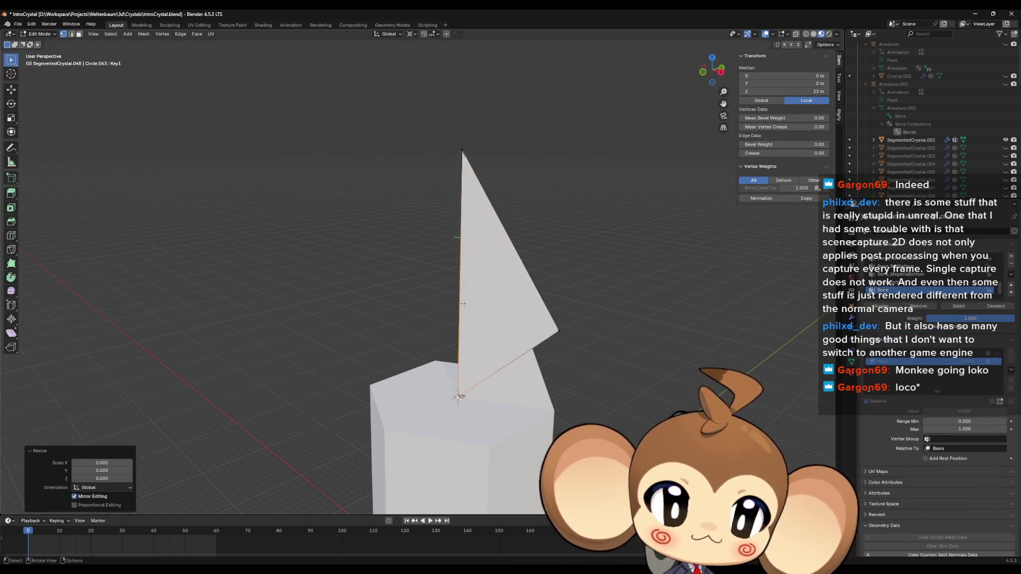
pyautogui.press('Tab')
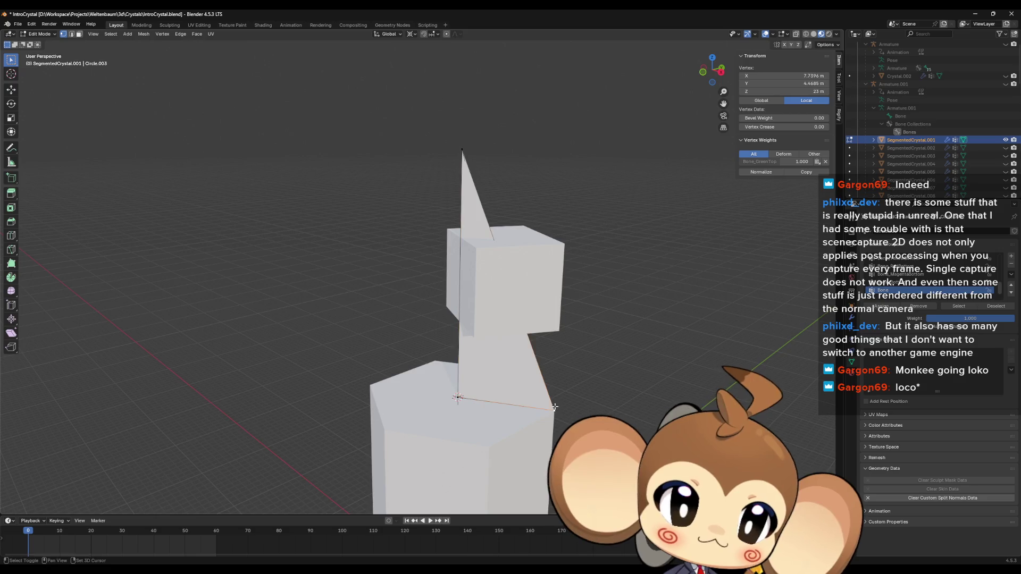
pyautogui.hotkey('shift', 's')
pyautogui.click(606, 340)
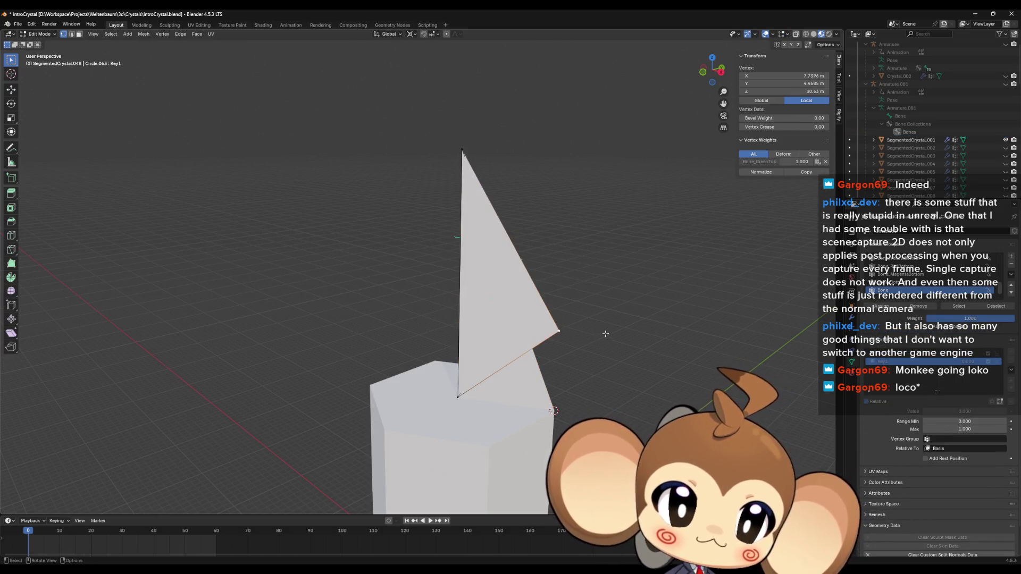
pyautogui.press('Tab')
# Step: Snap the 3D cursor onto the crystal's outer corner vertex, then undo and redo to Object Mode
pyautogui.keyDown('shift'); pyautogui.moveTo(605, 333); pyautogui.dragTo(396, 376, button='middle'); pyautogui.keyUp('shift')
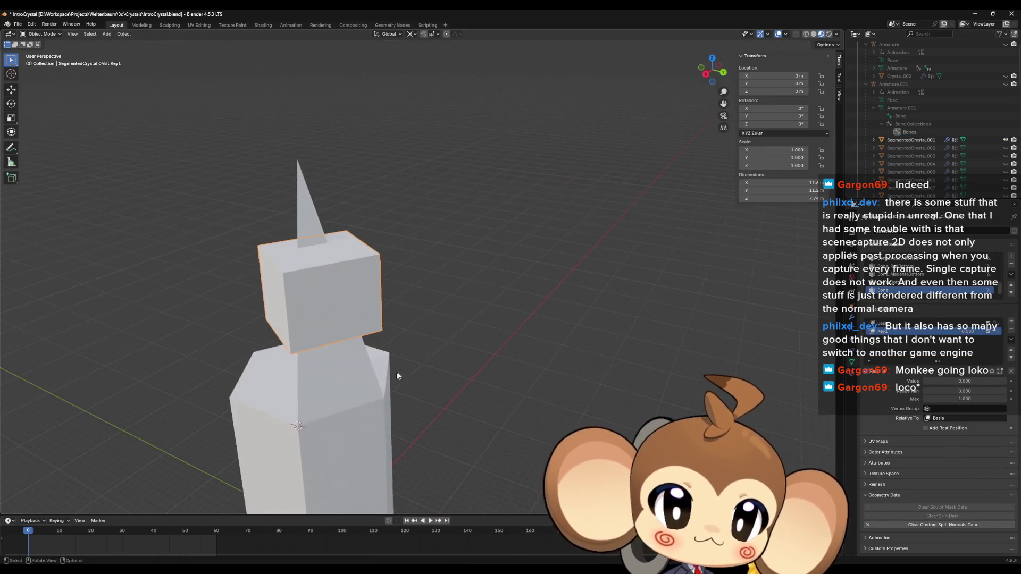
pyautogui.click(353, 374)
pyautogui.hotkey('shift', 's')
pyautogui.click(374, 384)
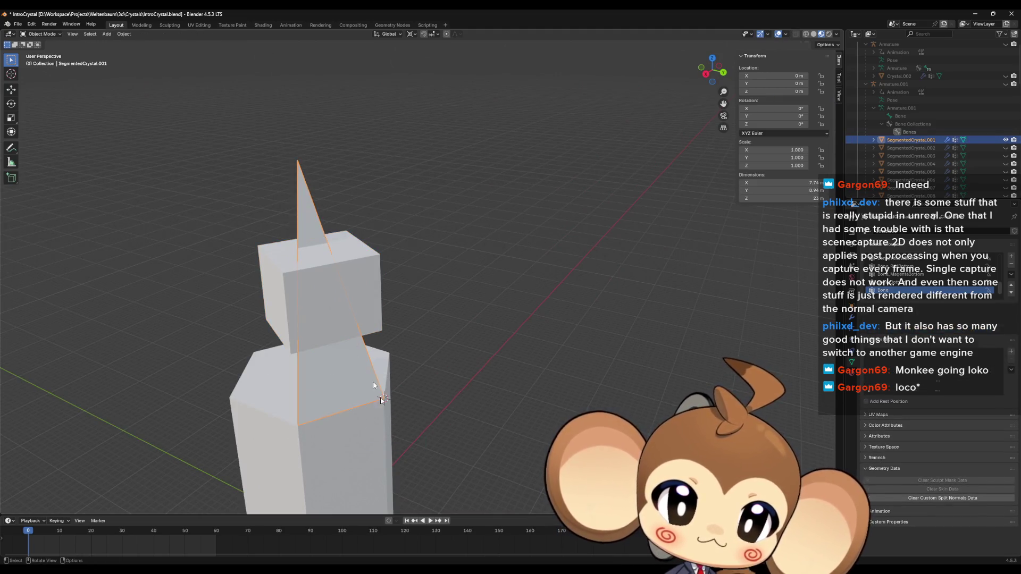
pyautogui.hotkey('ctrl', 'z')
pyautogui.hotkey('ctrl', 'z')
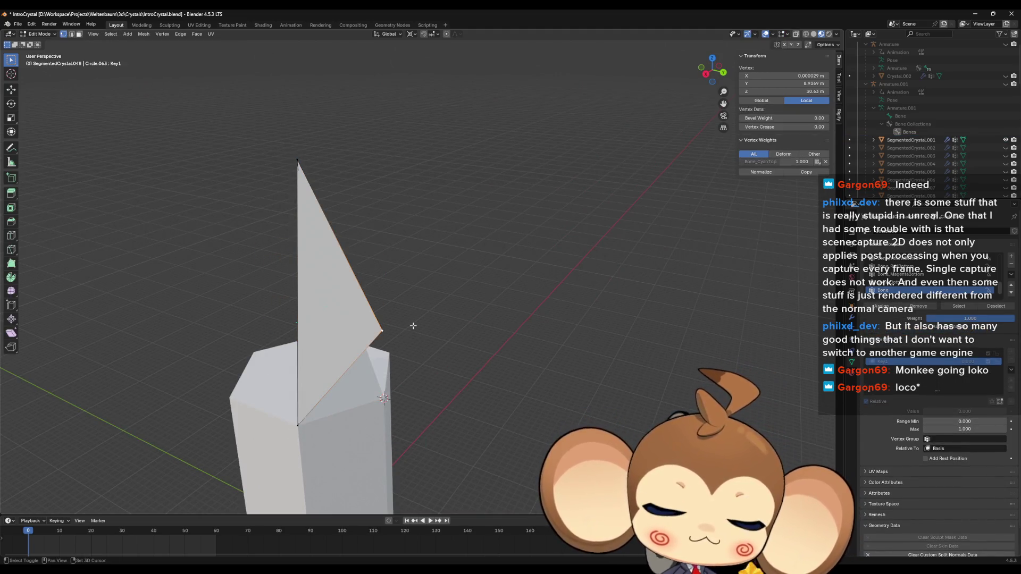
pyautogui.hotkey('shift', 's')
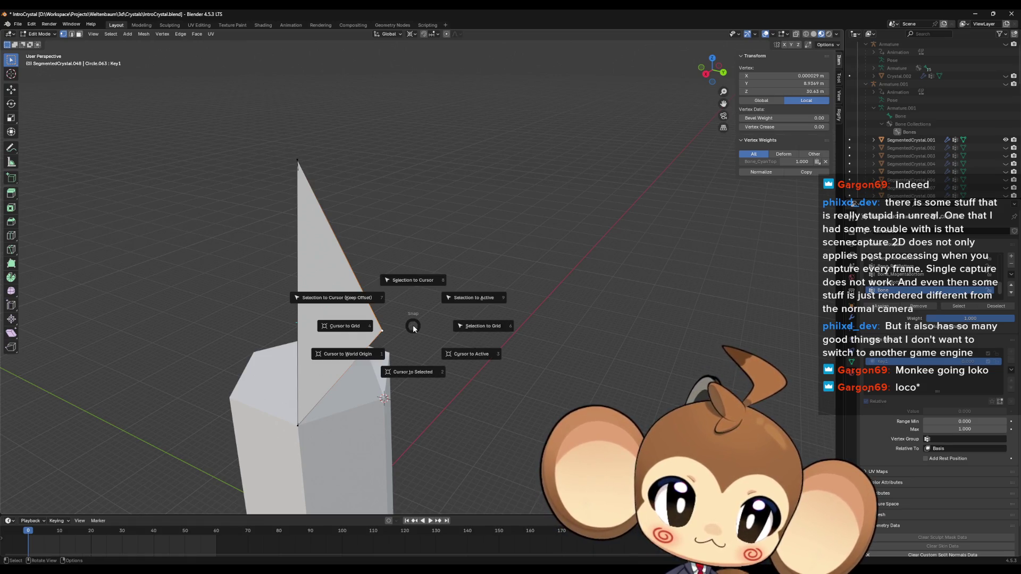
pyautogui.press('Escape')
pyautogui.hotkey('ctrl', 'shift', 'z')
pyautogui.hotkey('ctrl', 'shift', 'z')
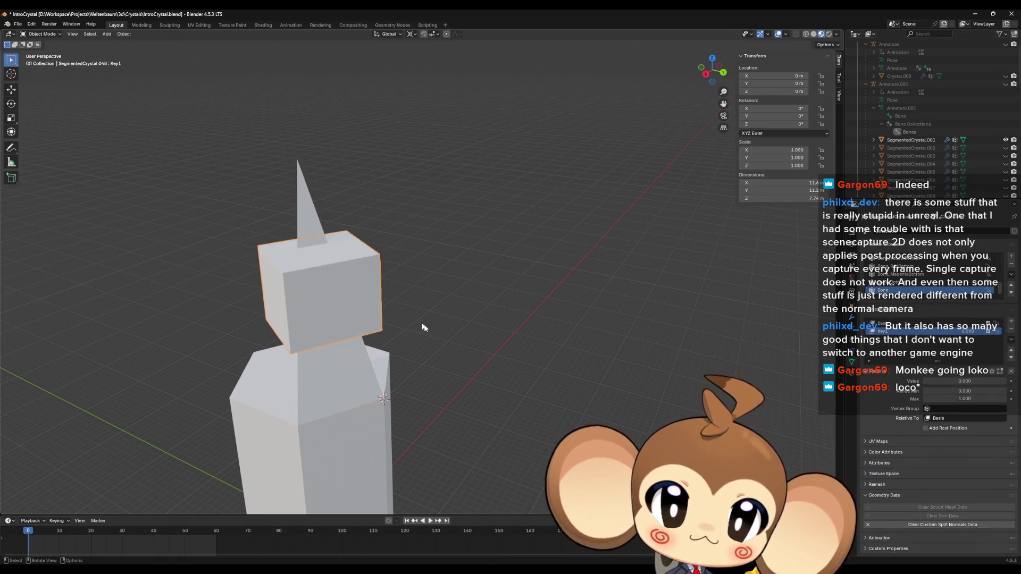
# Step: Hide SegmentedCrystal.001 and reselect the cube segment carrying the Key1 shape
pyautogui.moveTo(424, 327)
pyautogui.mouseDown(button='middle')
pyautogui.moveTo(499, 332)
pyautogui.moveTo(451, 409)
pyautogui.mouseUp(button='middle')
pyautogui.click(911, 140)
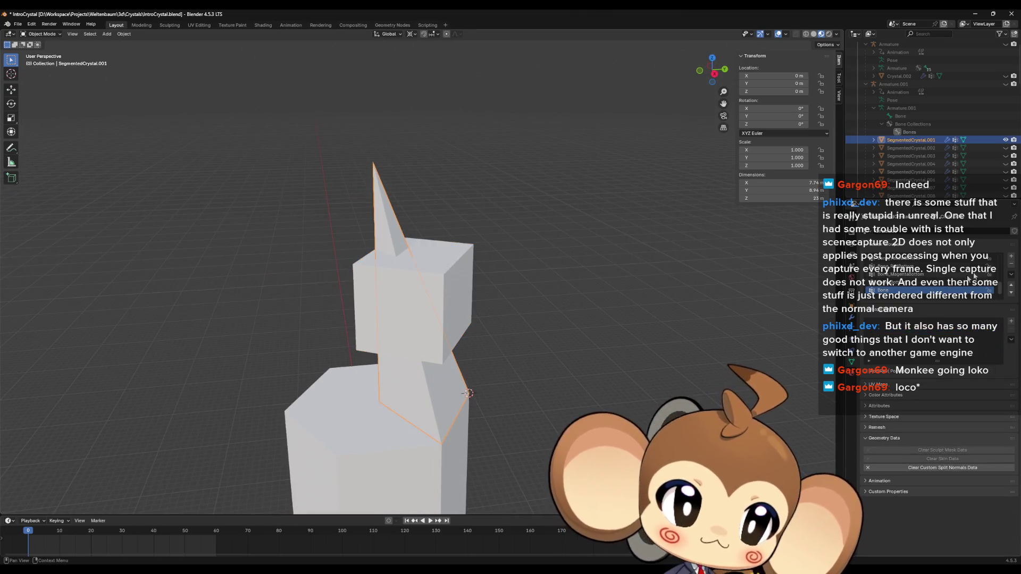
pyautogui.click(1006, 140)
pyautogui.click(412, 303)
pyautogui.moveTo(413, 303)
pyautogui.mouseDown(button='middle')
pyautogui.moveTo(534, 330)
pyautogui.moveTo(576, 360)
pyautogui.mouseUp(button='middle')
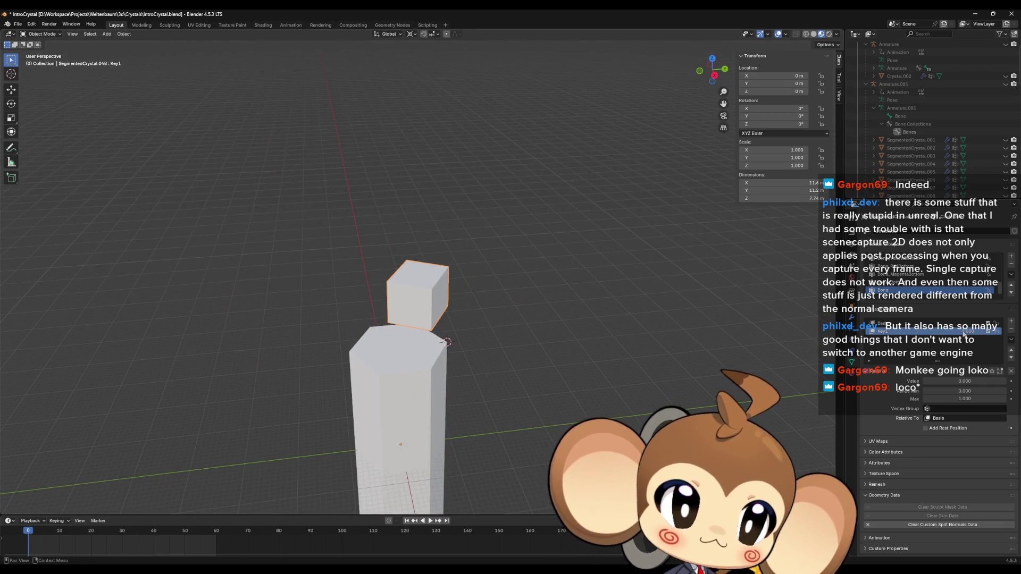
# Step: Set the Key1 shape key to 1 and duplicate a wedge rotated 60° about Z
pyautogui.moveTo(964, 334); pyautogui.dragTo(1000, 334)
pyautogui.moveTo(497, 347)
pyautogui.mouseDown(button='middle')
pyautogui.moveTo(442, 394)
pyautogui.moveTo(451, 400)
pyautogui.moveTo(383, 431)
pyautogui.moveTo(468, 411)
pyautogui.moveTo(454, 374)
pyautogui.moveTo(417, 383)
pyautogui.moveTo(478, 396)
pyautogui.moveTo(465, 404)
pyautogui.mouseUp(button='middle')
pyautogui.hotkey('shift', 'd')
pyautogui.press('Escape')
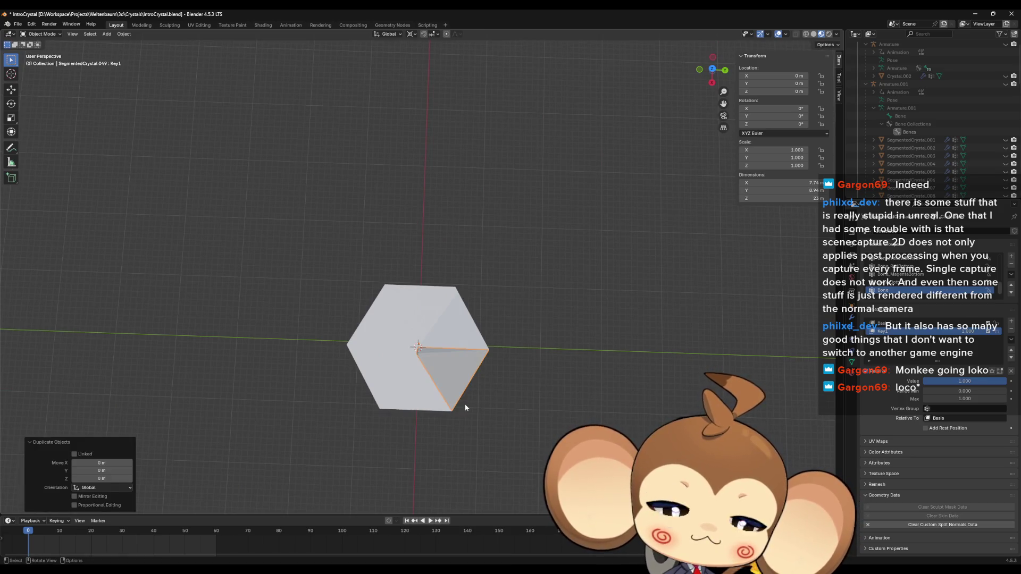
pyautogui.write('rz')
pyautogui.write('60')
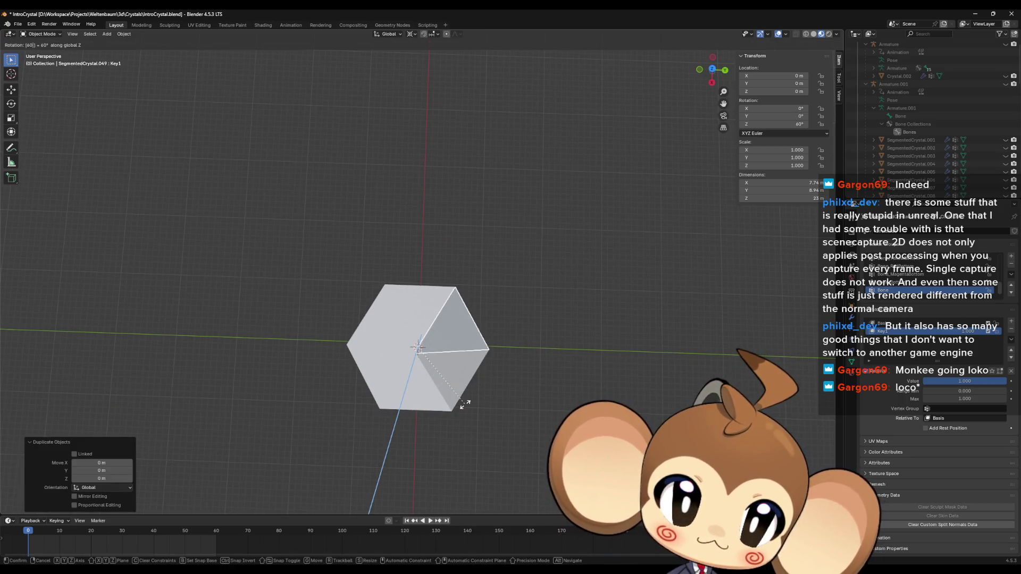
pyautogui.press('Return')
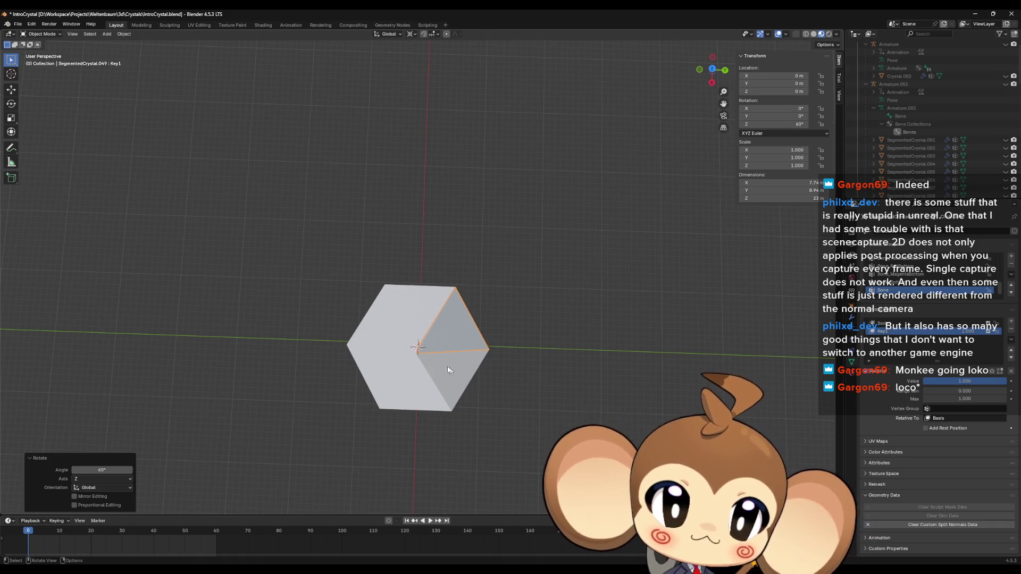
pyautogui.click(448, 371)
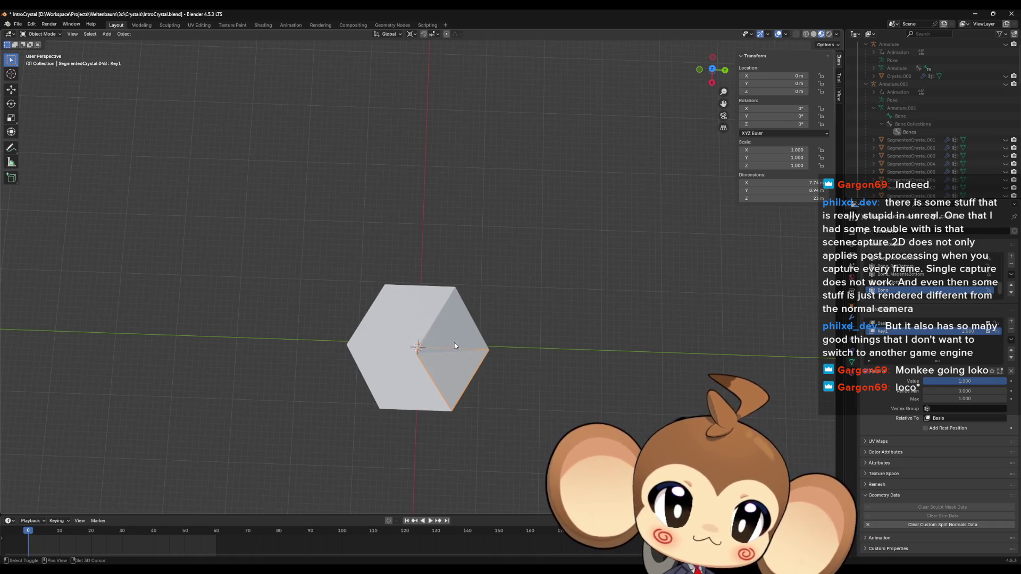
# Step: Duplicate the wedge twice more, rotating each copy 120° about Z to ring the tip
pyautogui.hotkey('shift', 'd')
pyautogui.rightClick(484, 338)
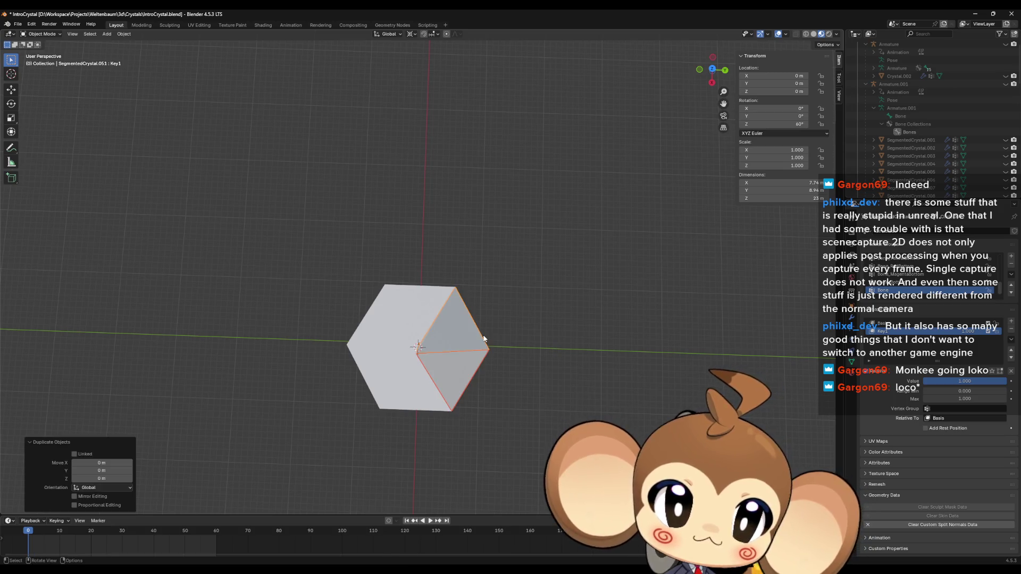
pyautogui.press('r')
pyautogui.press('z')
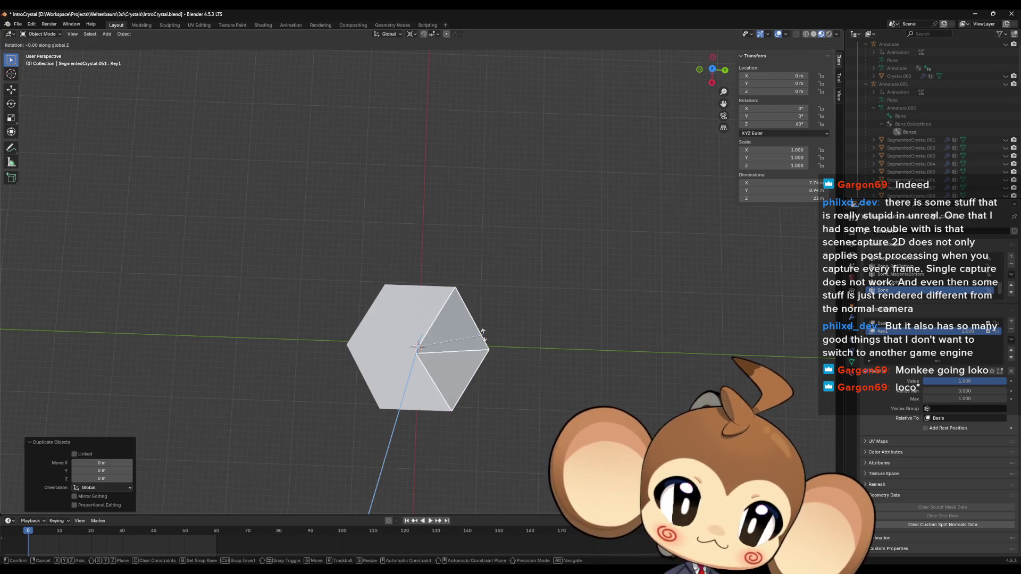
pyautogui.write('120')
pyautogui.press('Return')
pyautogui.hotkey('shift', 'd')
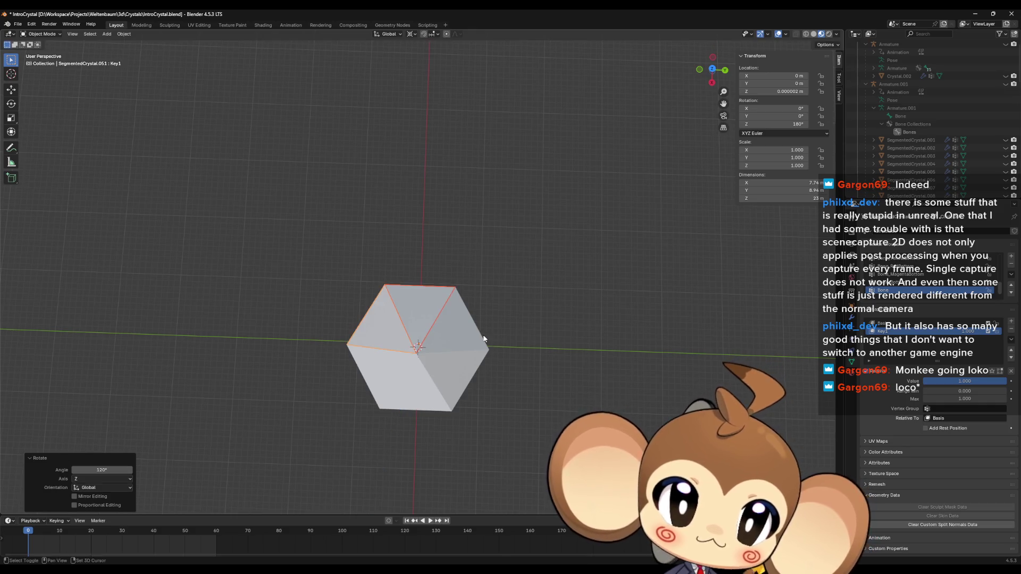
pyautogui.rightClick(484, 338)
pyautogui.press('r')
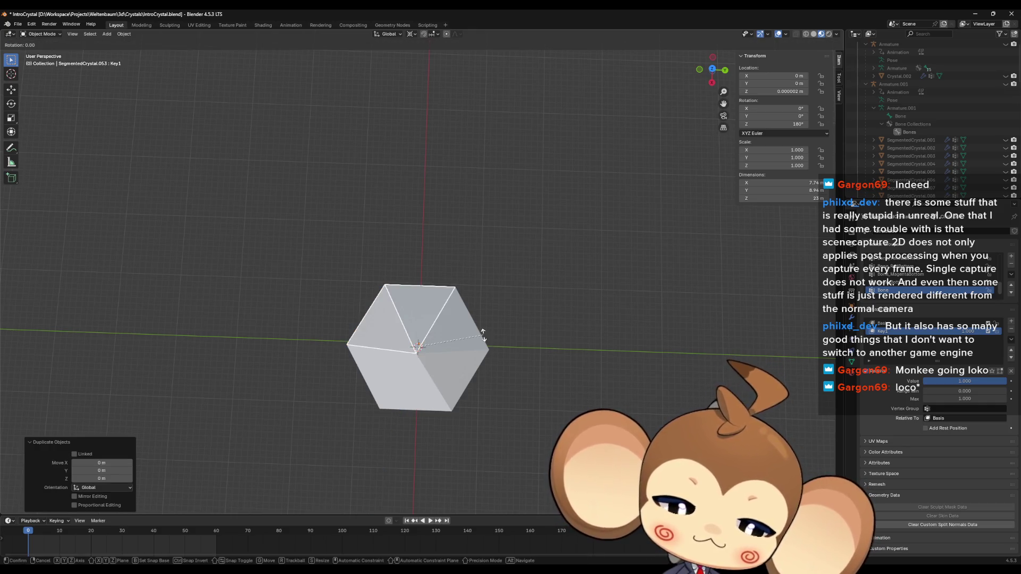
pyautogui.write('z12')
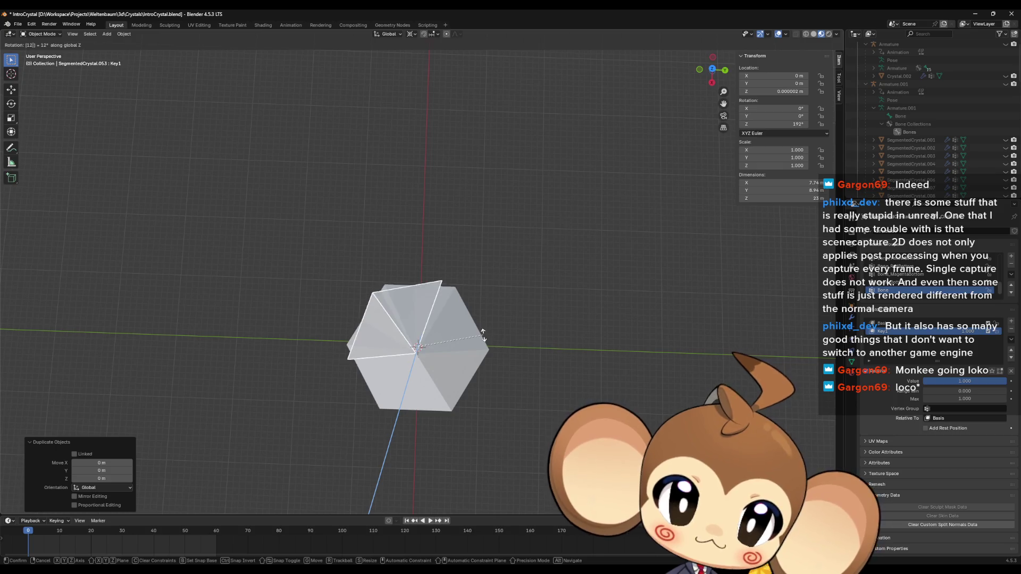
pyautogui.write('0')
pyautogui.press('Return')
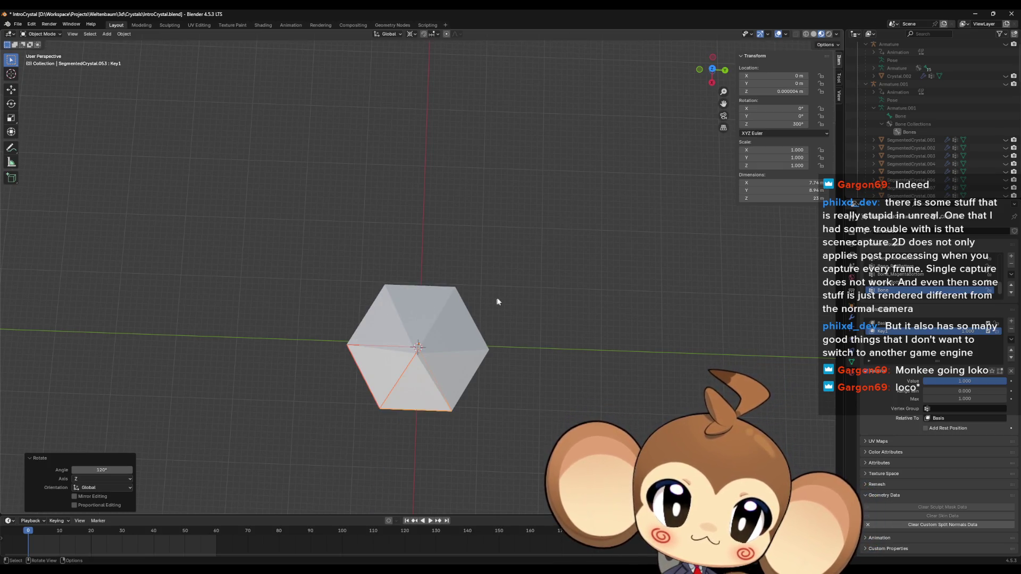
pyautogui.moveTo(498, 301)
pyautogui.mouseDown(button='middle')
pyautogui.moveTo(531, 285)
pyautogui.moveTo(464, 340)
pyautogui.moveTo(424, 326)
pyautogui.mouseUp(button='middle')
pyautogui.keyDown('shift'); pyautogui.click(424, 326); pyautogui.keyUp('shift')
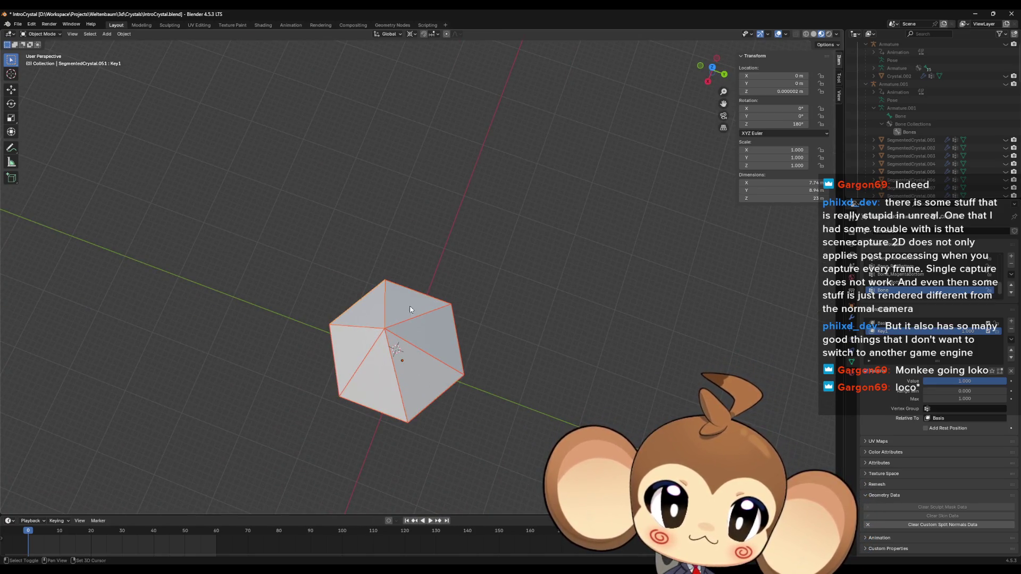
# Step: Delete the extra duplicate wedge pieces, leaving a single pointed crystal tip
pyautogui.keyDown('shift'); pyautogui.click(410, 309); pyautogui.keyUp('shift')
pyautogui.press('g')
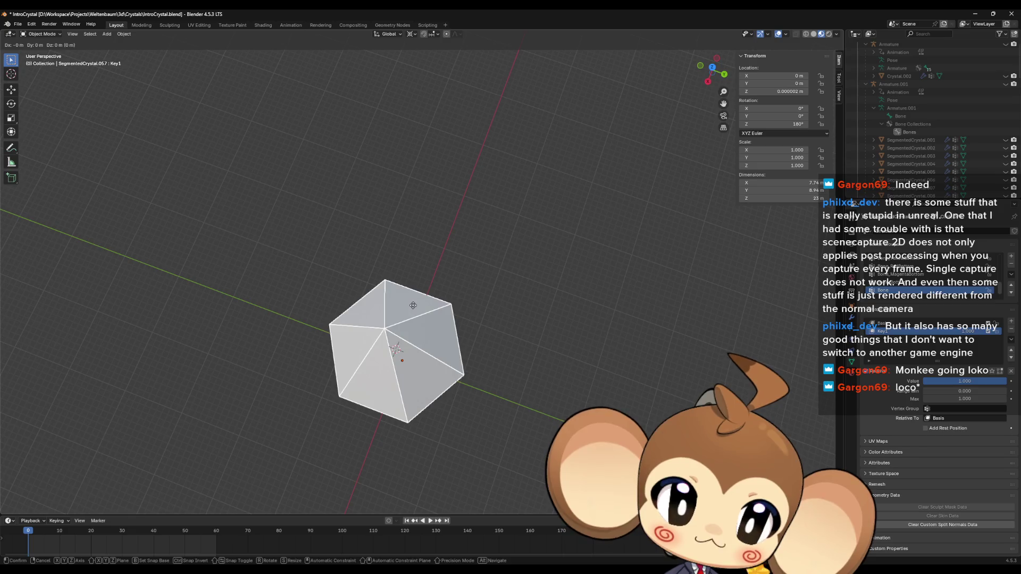
pyautogui.rightClick(414, 306)
pyautogui.press('Delete')
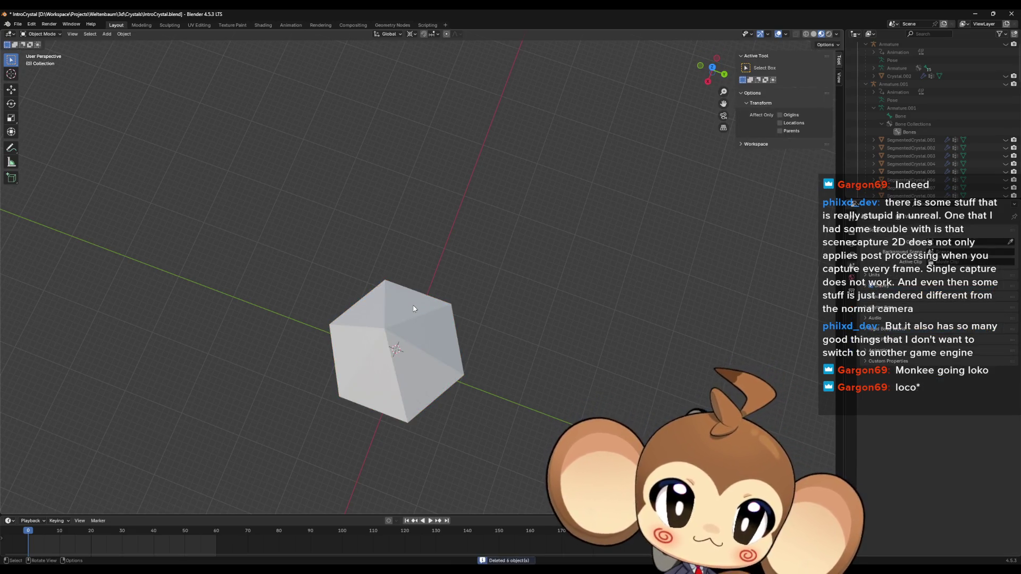
pyautogui.moveTo(397, 347)
pyautogui.mouseDown(button='middle')
pyautogui.moveTo(464, 367)
pyautogui.moveTo(482, 339)
pyautogui.mouseUp(button='middle')
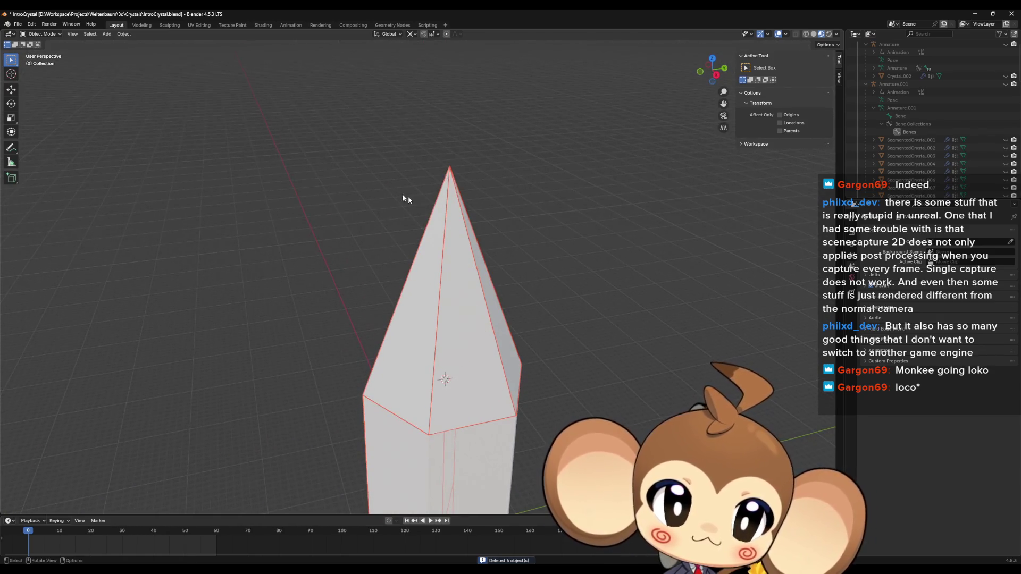
# Step: Box-select the tip wedges, make the 180°-rotated wedge active, and apply All Transforms
pyautogui.moveTo(538, 271); pyautogui.dragTo(556, 287, button='middle')
pyautogui.moveTo(329, 260); pyautogui.dragTo(486, 318)
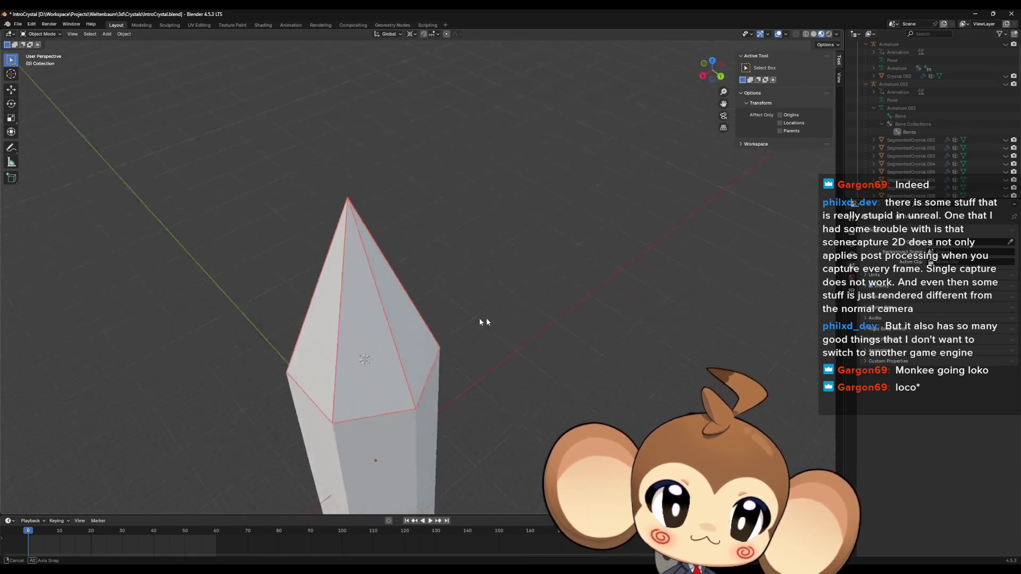
pyautogui.moveTo(486, 318)
pyautogui.mouseDown(button='middle')
pyautogui.moveTo(410, 283)
pyautogui.moveTo(371, 279)
pyautogui.moveTo(413, 303)
pyautogui.mouseUp(button='middle')
pyautogui.click(415, 292)
pyautogui.moveTo(333, 311)
pyautogui.mouseDown(button='middle')
pyautogui.moveTo(533, 322)
pyautogui.moveTo(483, 330)
pyautogui.mouseUp(button='middle')
pyautogui.click(533, 323)
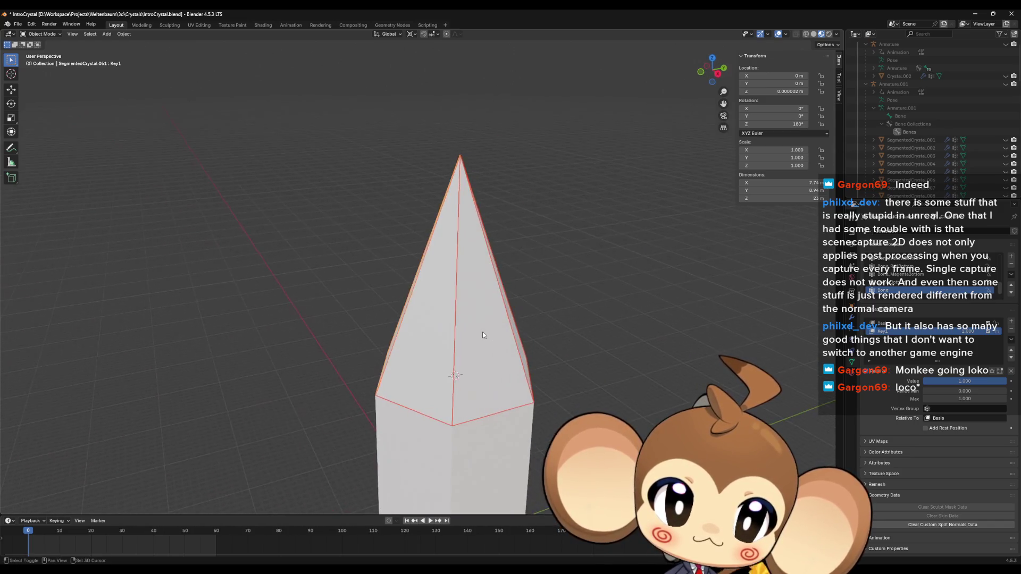
pyautogui.rightClick(483, 331)
pyautogui.hotkey('ctrl', 'a')
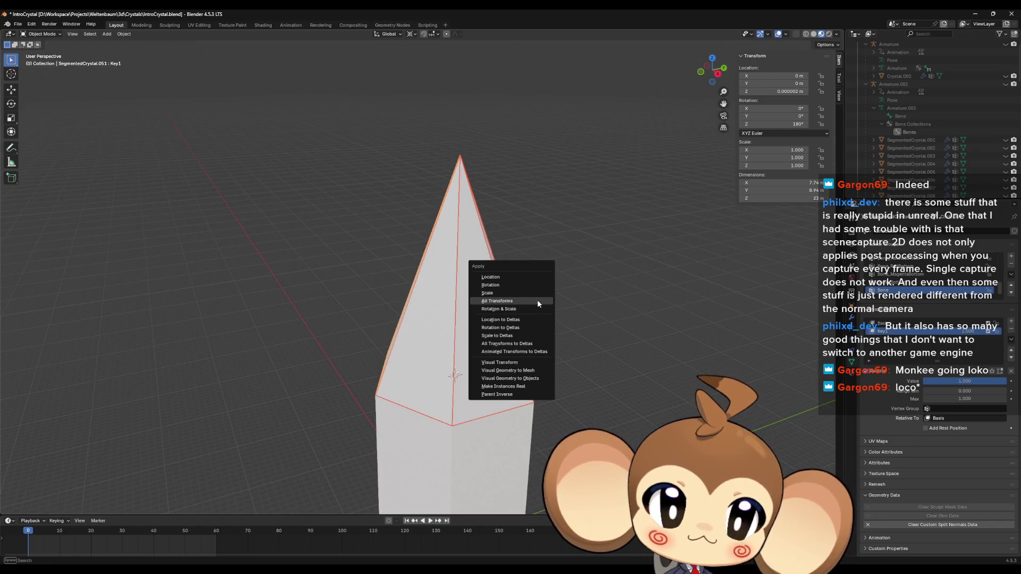
pyautogui.click(539, 298)
pyautogui.moveTo(538, 298)
pyautogui.mouseDown(button='middle')
pyautogui.moveTo(524, 309)
pyautogui.moveTo(545, 403)
pyautogui.mouseUp(button='middle')
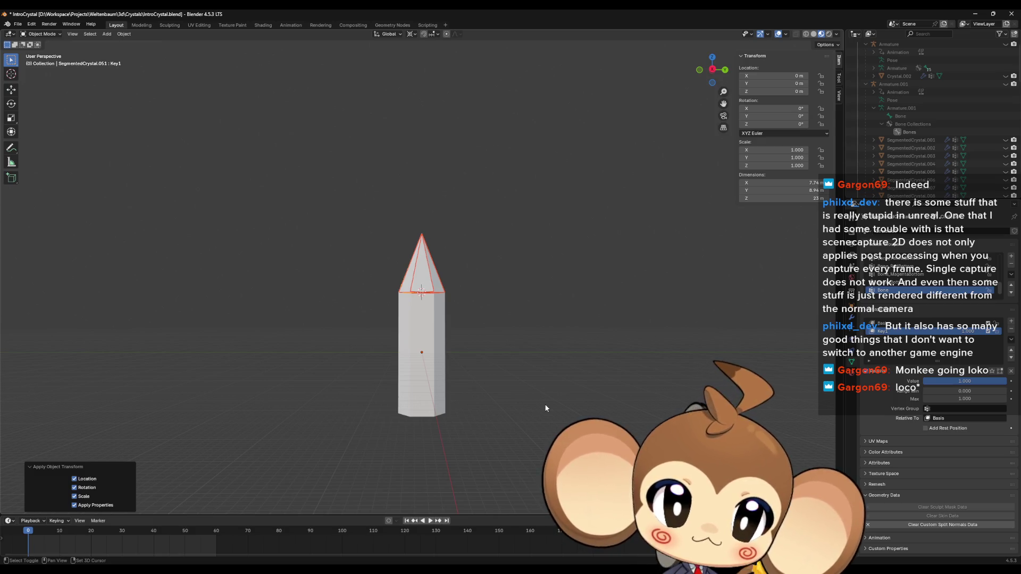
# Step: Duplicate the crystal tip in place and flip the copy 180° about X
pyautogui.hotkey('shift', 'd')
pyautogui.press('Escape')
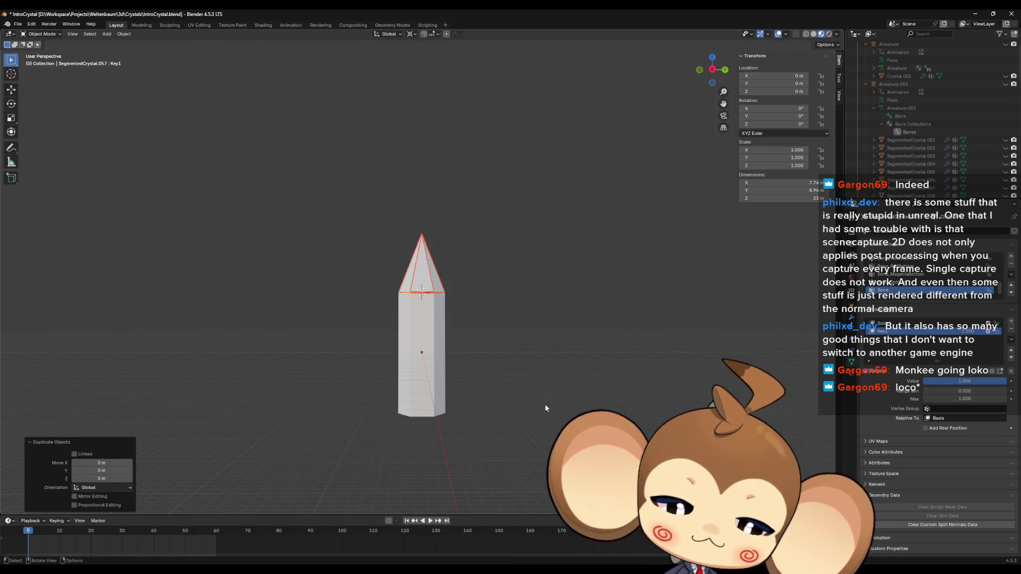
pyautogui.write('rx')
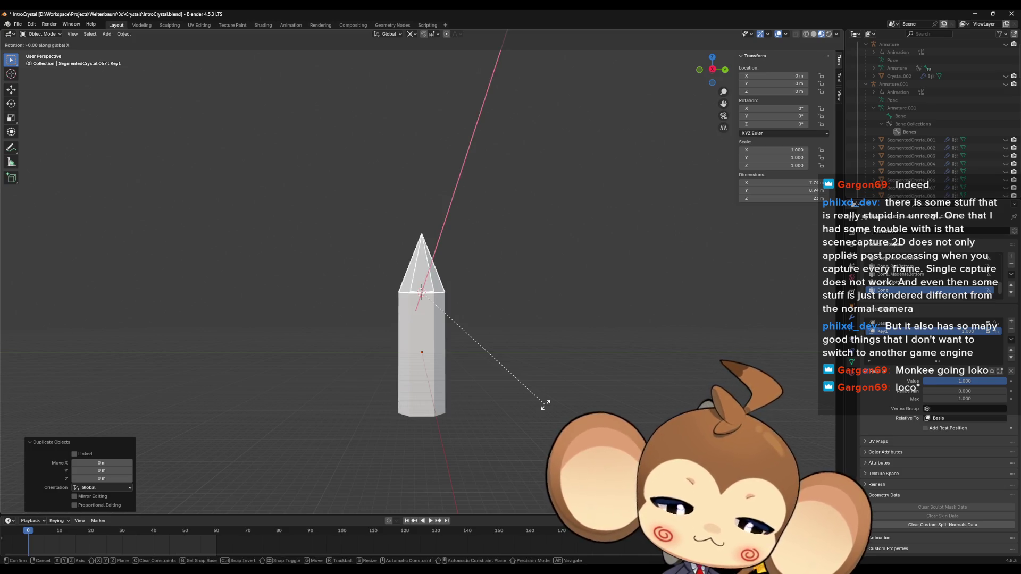
pyautogui.write('180')
pyautogui.press('Return')
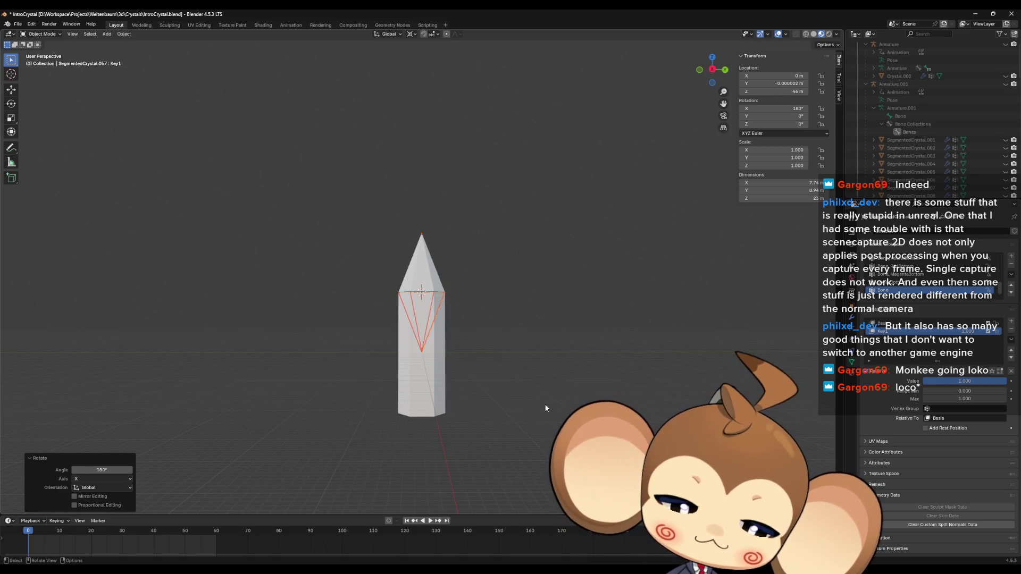
# Step: Move the flipped copy down 46 m along Z and apply All Transforms
pyautogui.press('g')
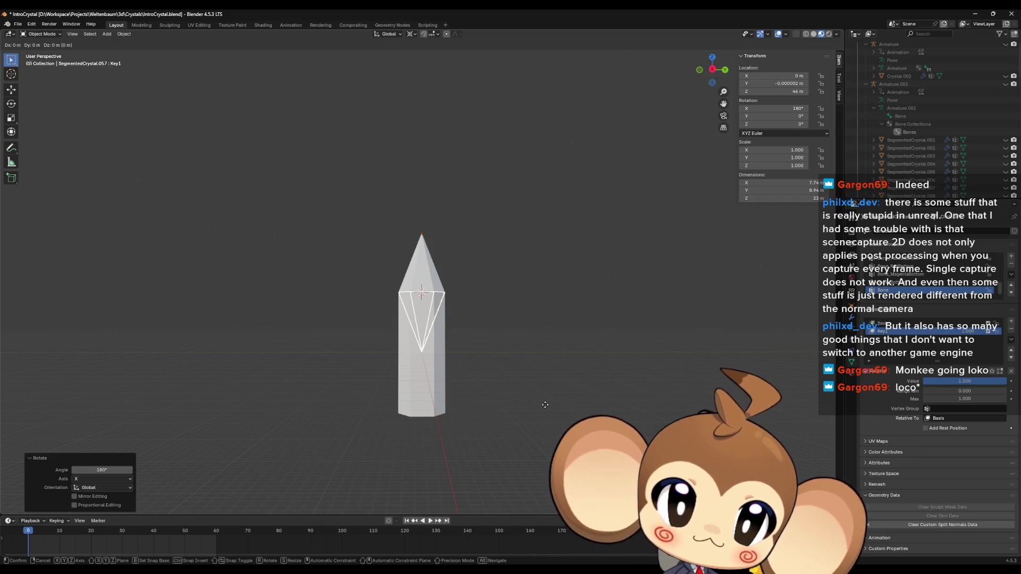
pyautogui.write('z')
pyautogui.write('-23')
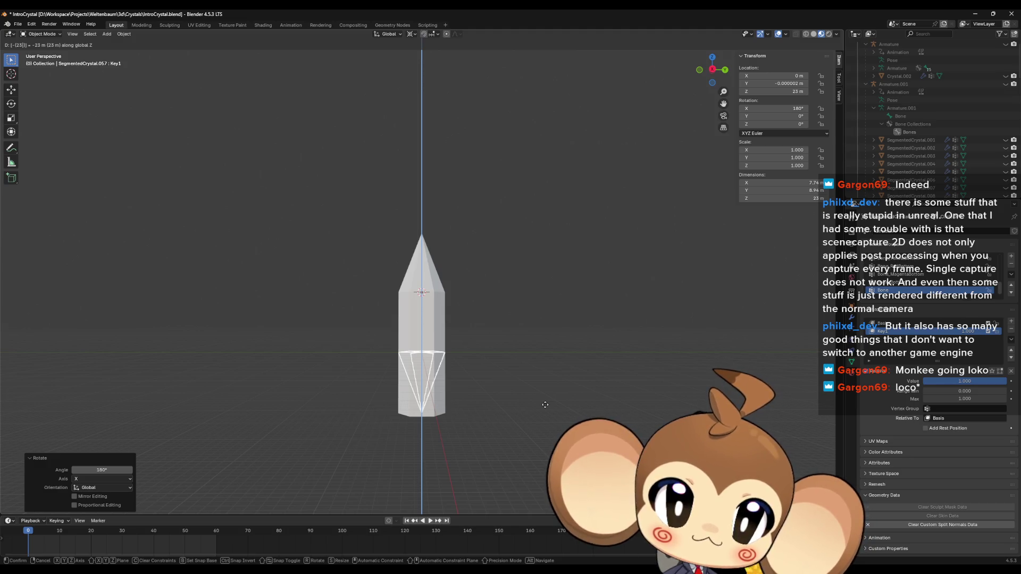
pyautogui.press('BackSpace')
pyautogui.press('BackSpace')
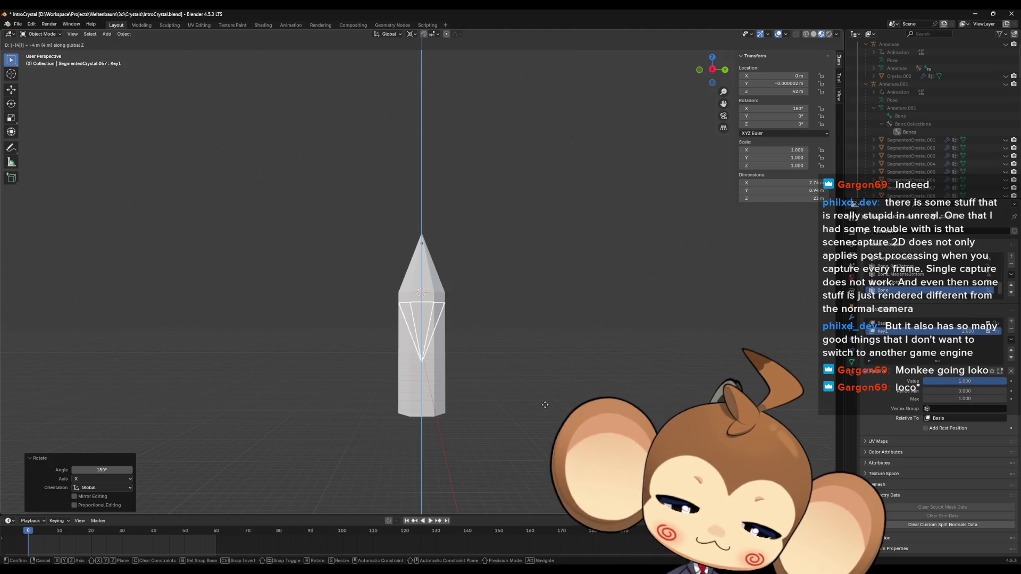
pyautogui.write('46')
pyautogui.press('Return')
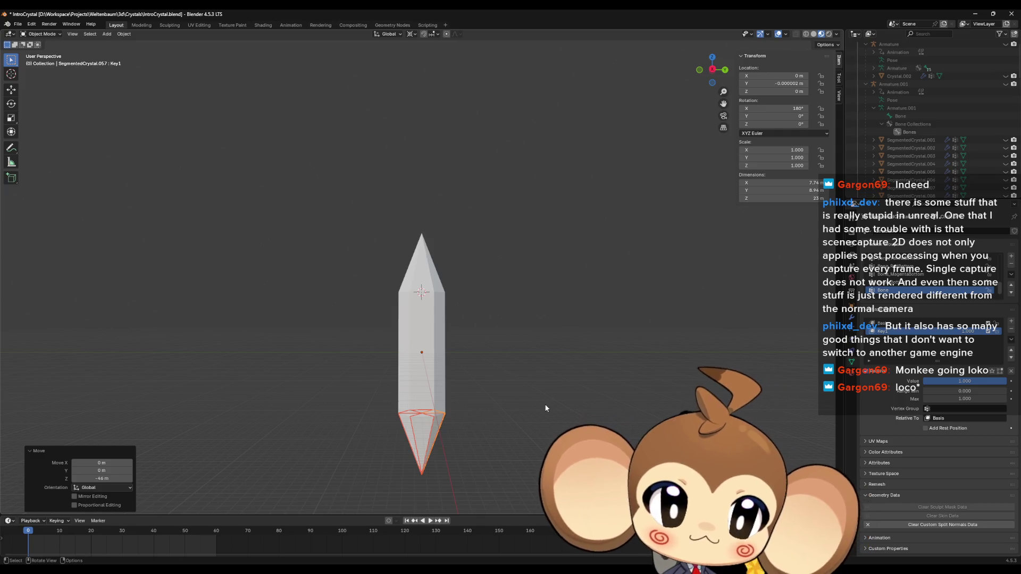
pyautogui.hotkey('ctrl', 'a')
pyautogui.click(546, 408)
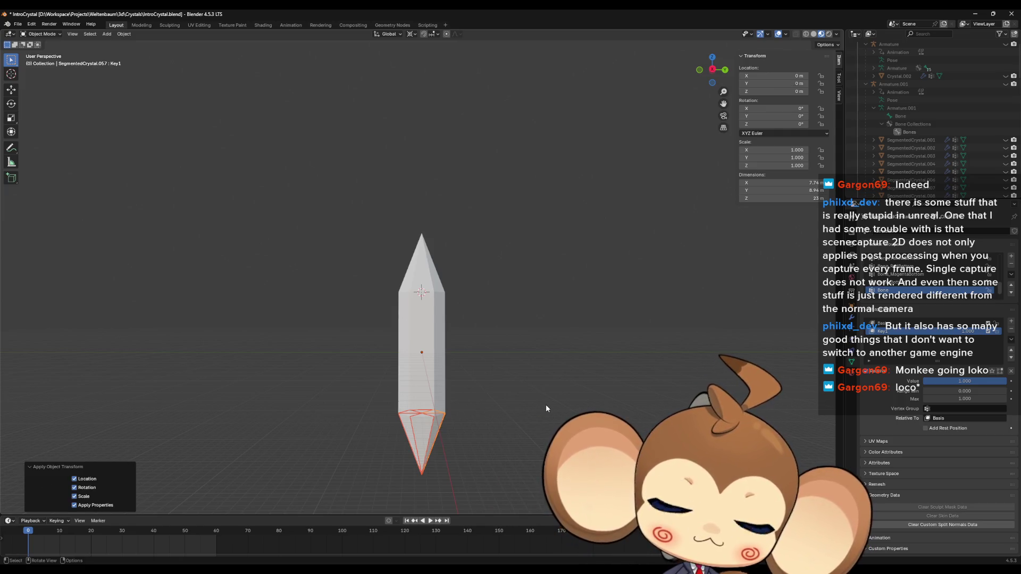
# Step: Deselect everything and select the Armature.001 rig in the Outliner
pyautogui.scroll(-3, 544, 420)
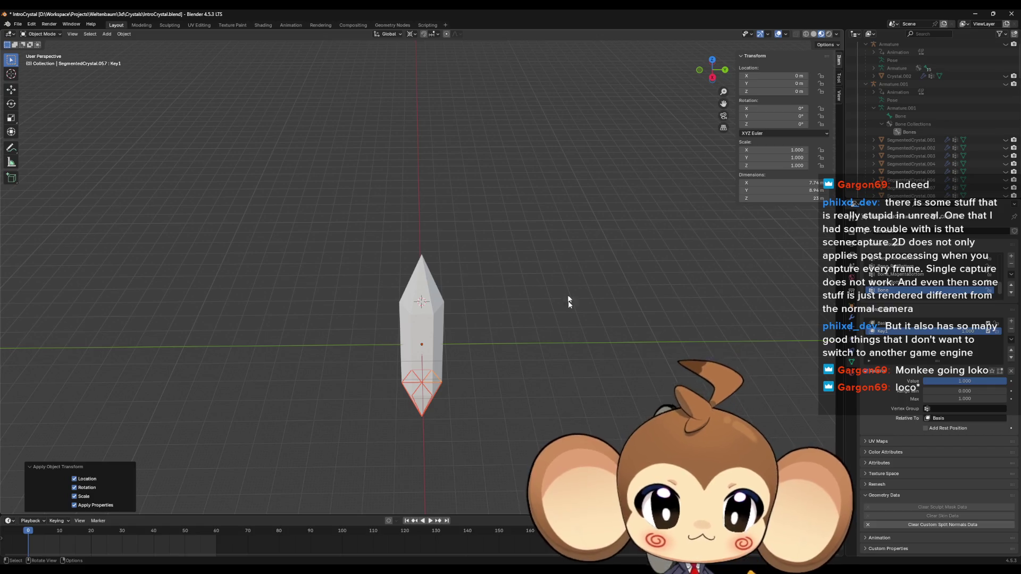
pyautogui.click(660, 235)
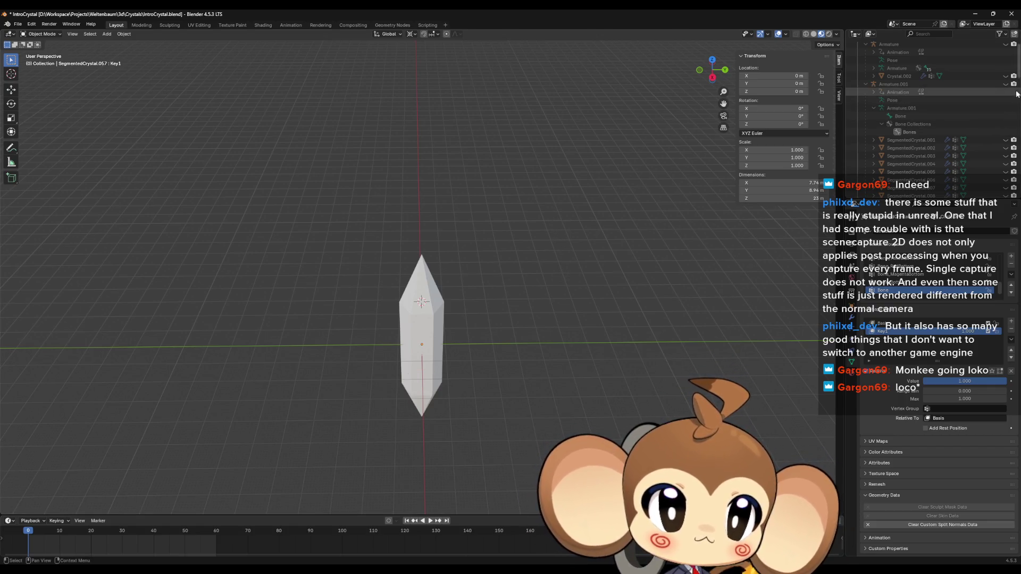
pyautogui.click(894, 84)
pyautogui.moveTo(646, 293)
pyautogui.mouseDown(button='middle')
pyautogui.moveTo(629, 296)
pyautogui.moveTo(624, 276)
pyautogui.mouseUp(button='middle')
# Step: Export the scene as delmetestcrystal.fbx, then minimize Blender and bring Unreal to the front
pyautogui.click(18, 25)
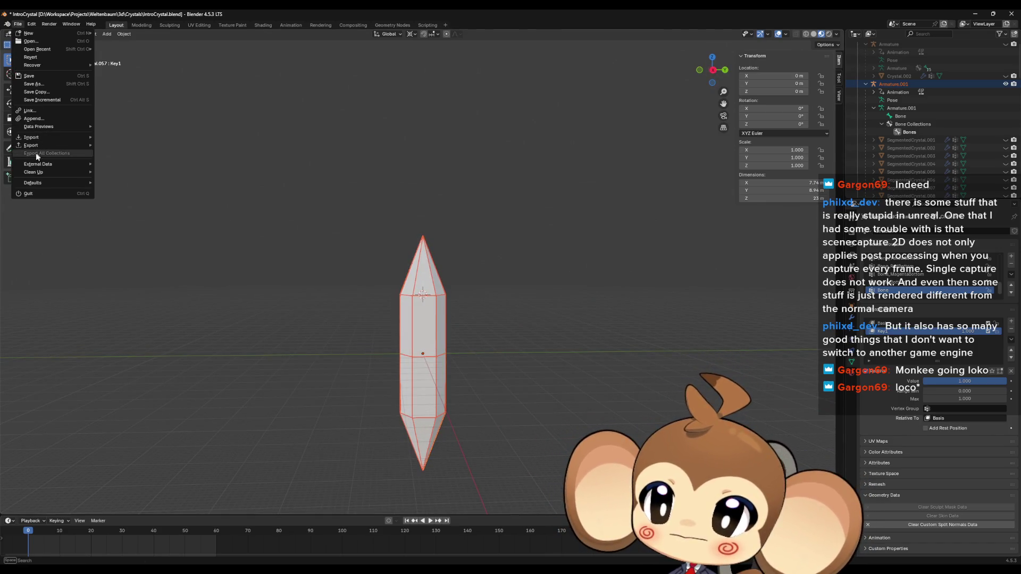
pyautogui.moveTo(32, 145)
pyautogui.click(138, 217)
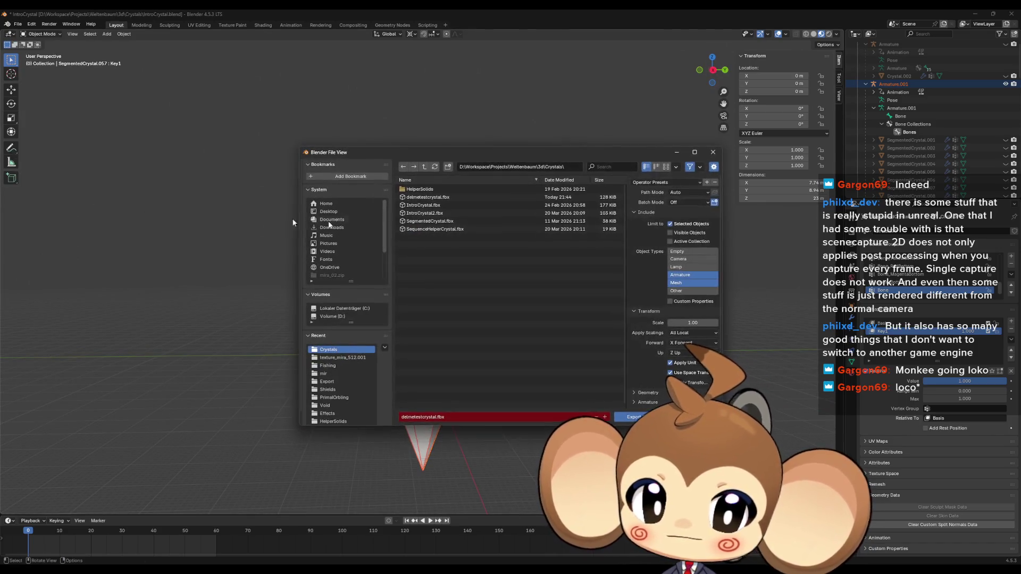
pyautogui.click(635, 419)
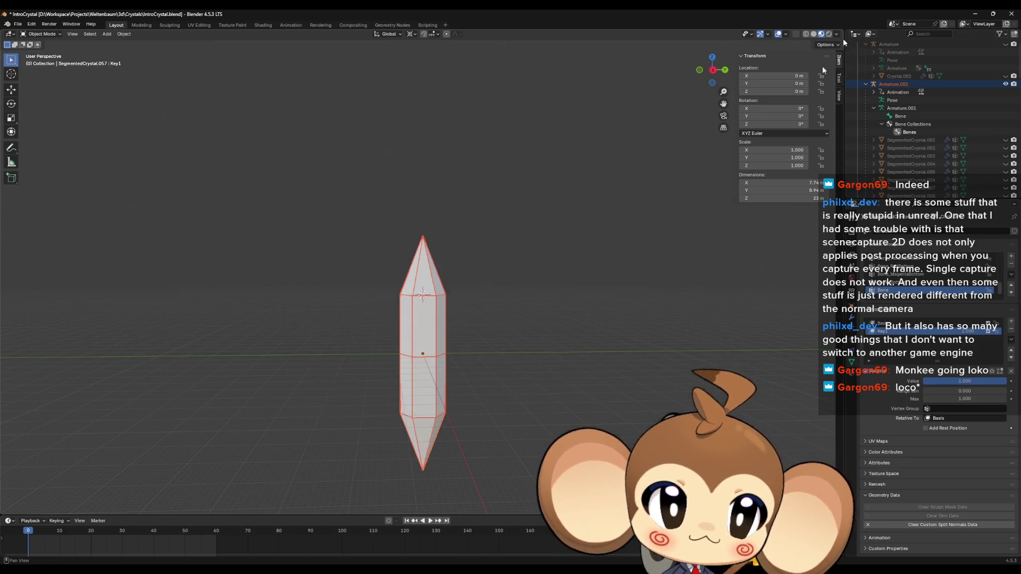
pyautogui.click(974, 15)
pyautogui.click(578, 8)
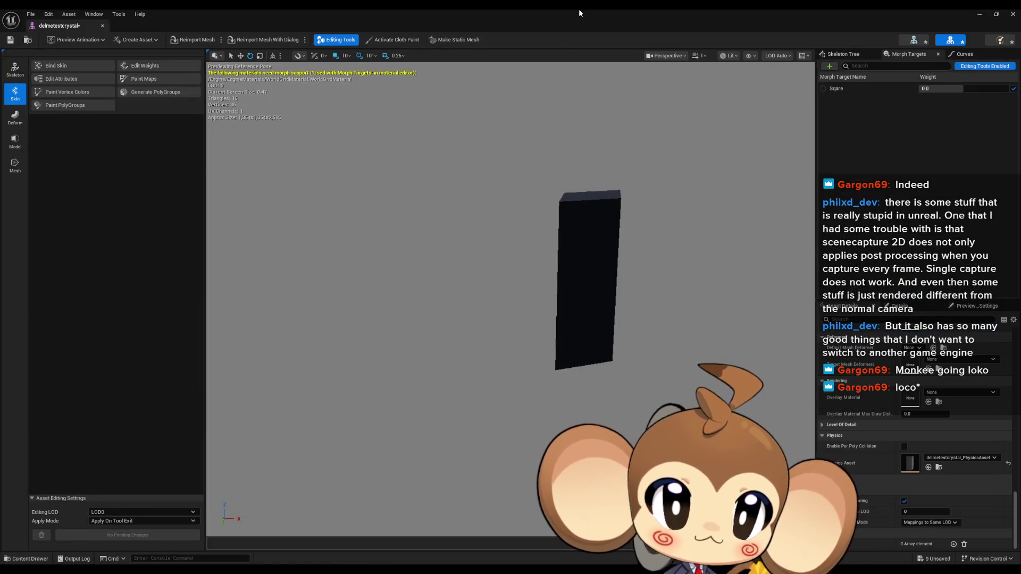
# Step: Close the old mesh editor, delete the old delmetestcrystal assets, and open the new imported mesh maximized
pyautogui.click(1013, 14)
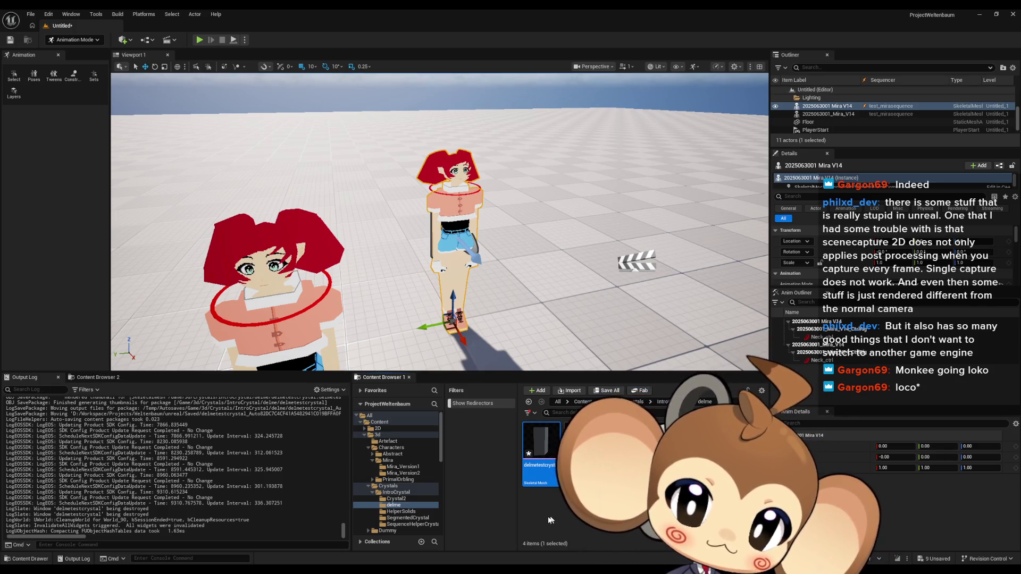
pyautogui.press('Delete')
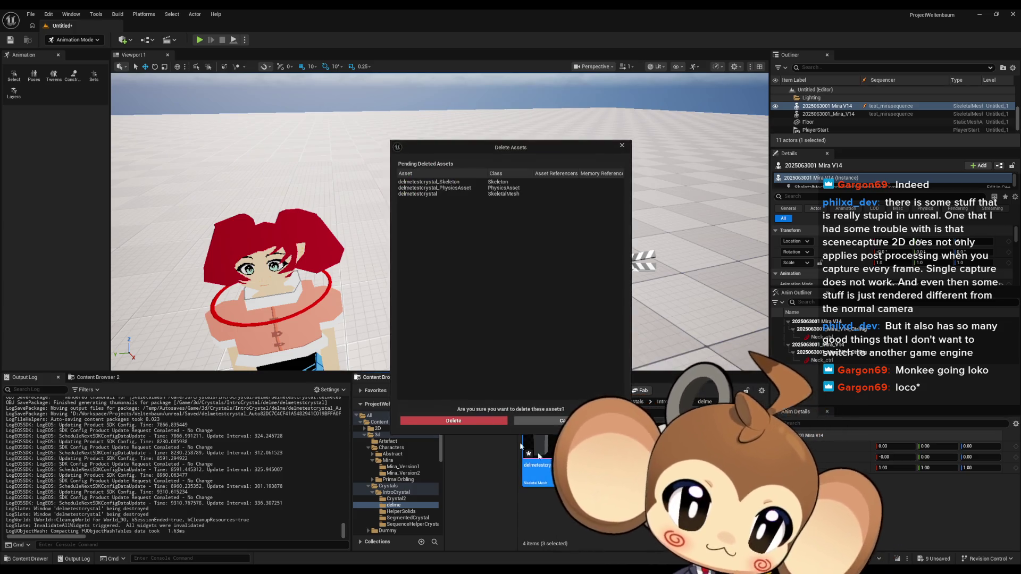
pyautogui.click(472, 428)
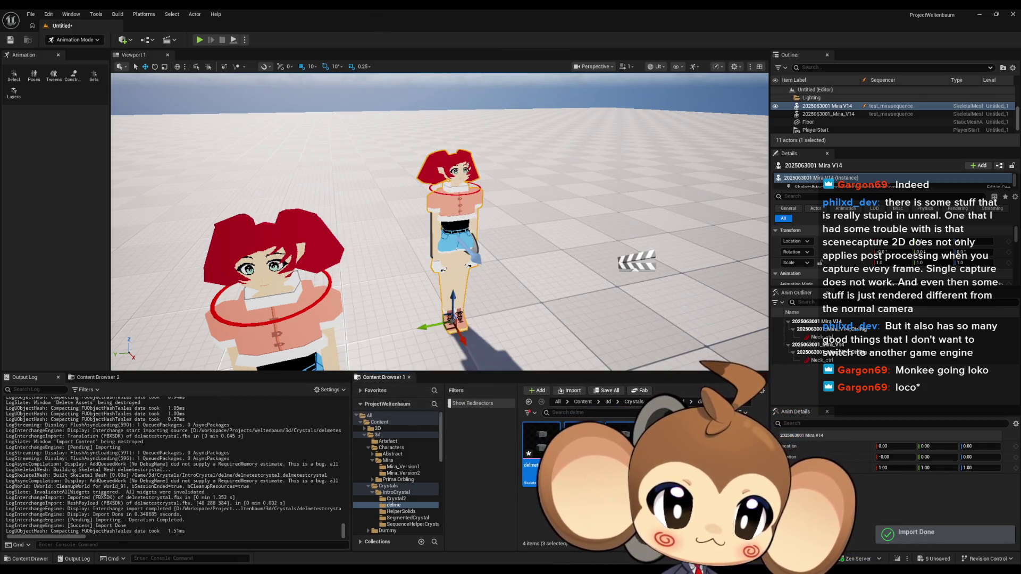
pyautogui.doubleClick(542, 440)
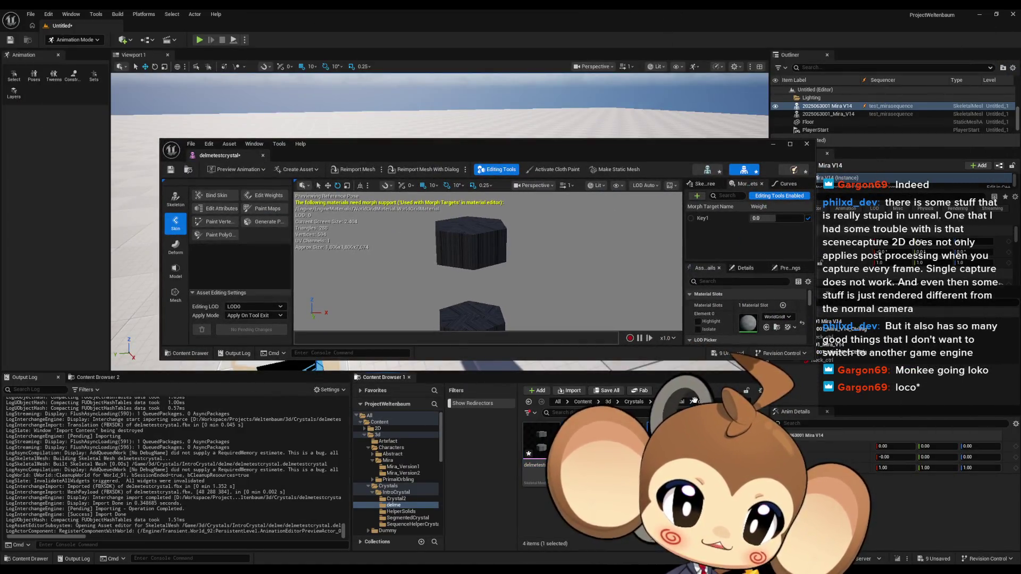
pyautogui.doubleClick(500, 144)
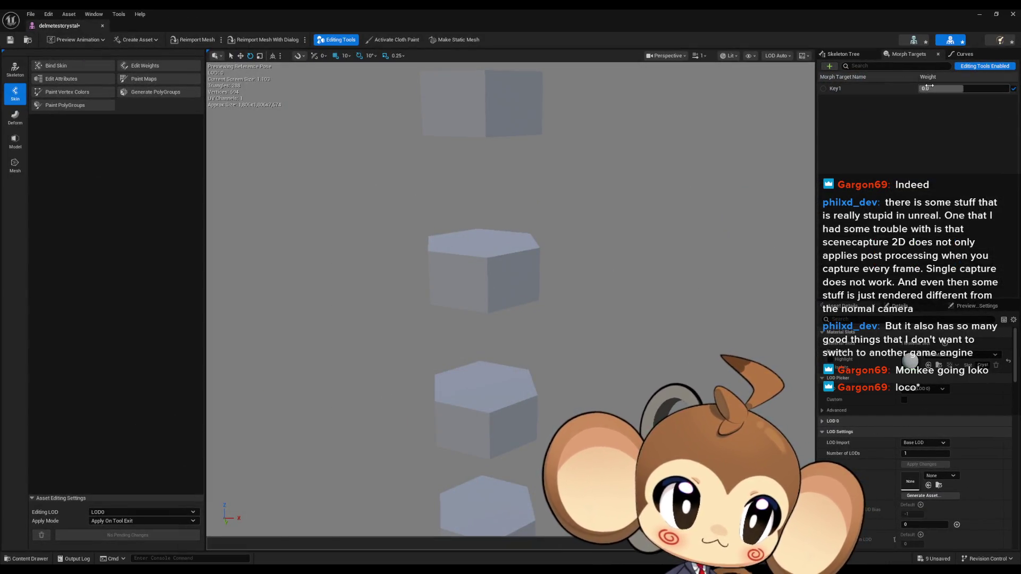
# Step: Set the Key1 morph target weight to 0, then back to 1
pyautogui.moveTo(963, 89)
pyautogui.mouseDown()
pyautogui.moveTo(944, 89)
pyautogui.moveTo(992, 89)
pyautogui.moveTo(935, 89)
pyautogui.mouseUp()
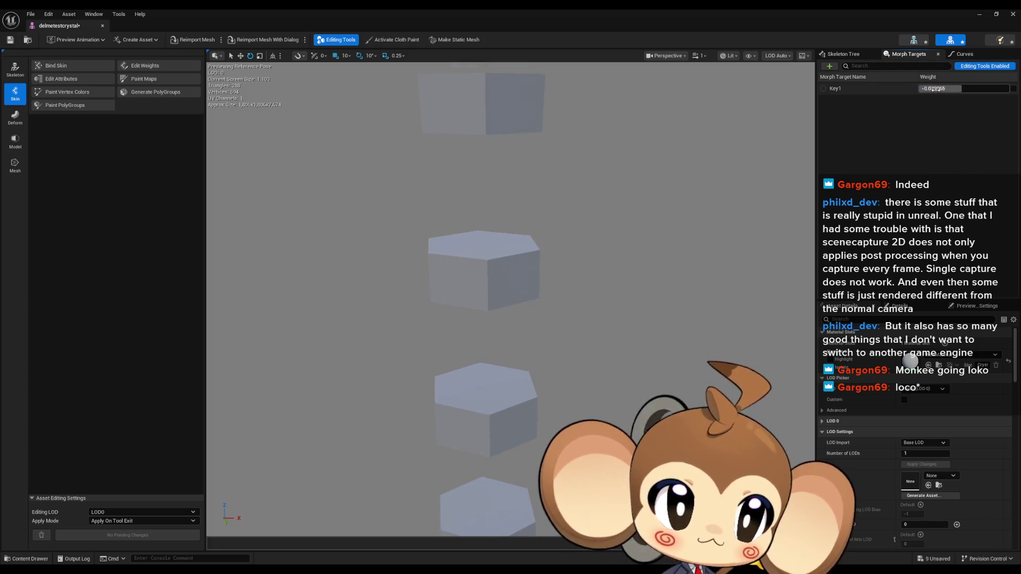
pyautogui.write('0')
pyautogui.press('Return')
pyautogui.moveTo(664, 240)
pyautogui.mouseDown()
pyautogui.moveTo(665, 181)
pyautogui.moveTo(666, 227)
pyautogui.mouseUp()
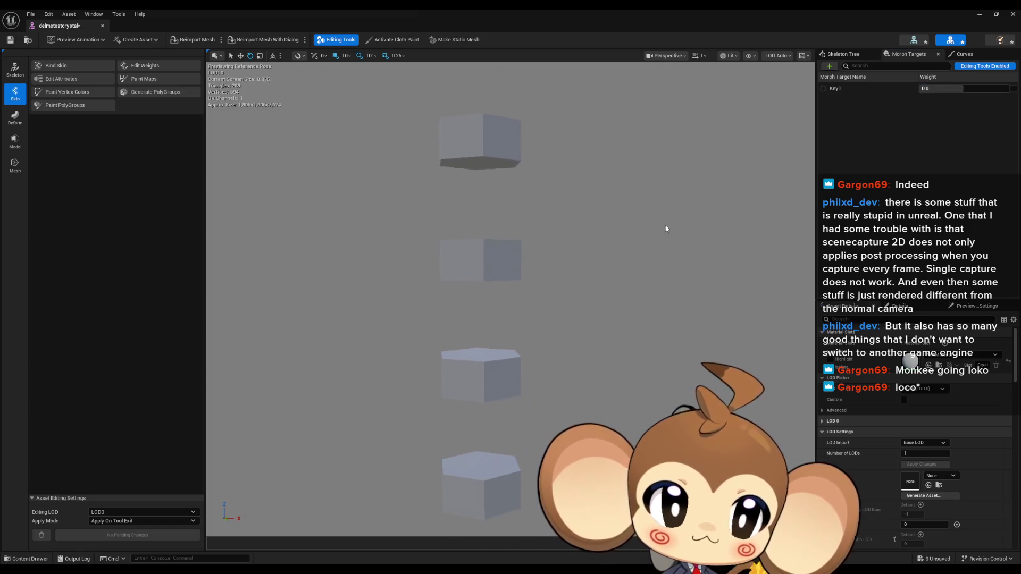
pyautogui.click(936, 89)
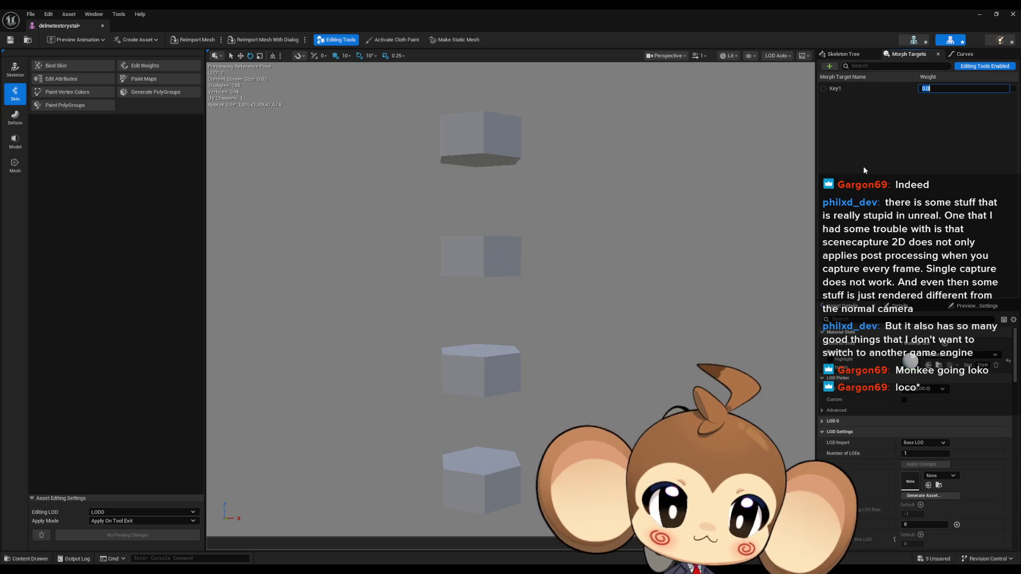
pyautogui.write('1')
pyautogui.press('Return')
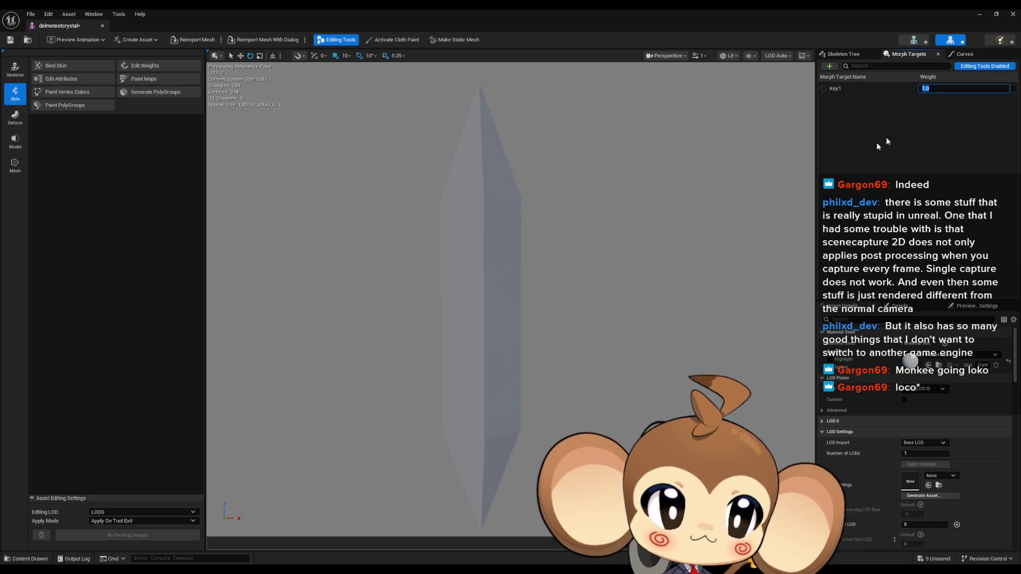
# Step: Scrub the Key1 weight back and forth between 0 and 1, finishing at 1.0
pyautogui.moveTo(963, 88)
pyautogui.mouseDown()
pyautogui.moveTo(904, 89)
pyautogui.moveTo(990, 89)
pyautogui.mouseUp()
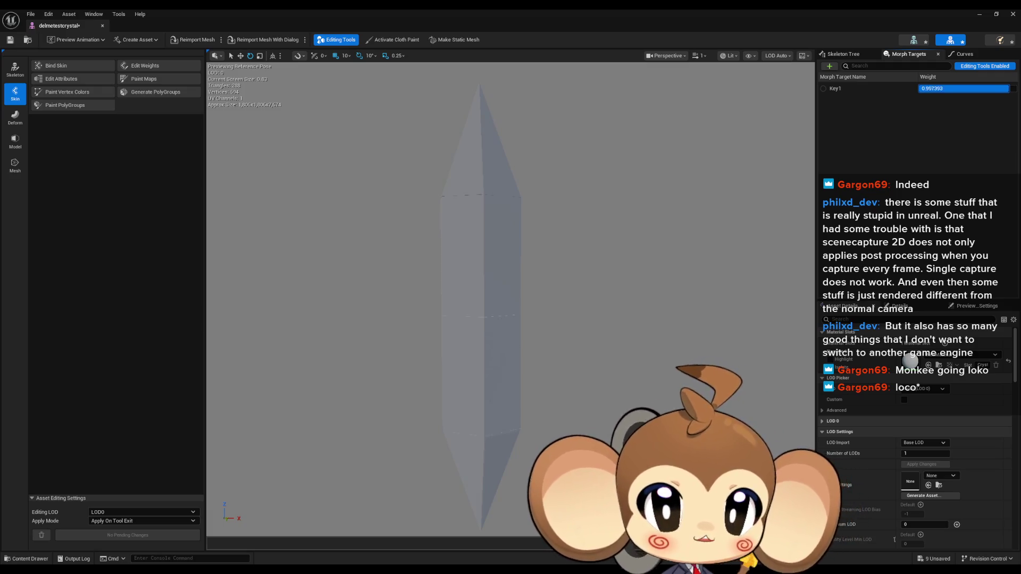
pyautogui.moveTo(990, 88); pyautogui.dragTo(942, 89)
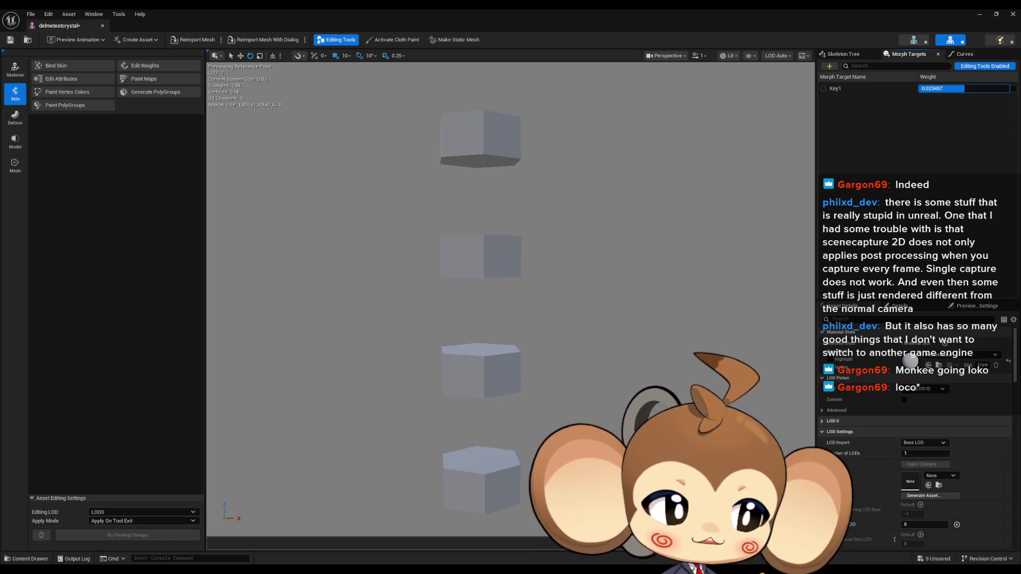
pyautogui.moveTo(964, 89)
pyautogui.mouseDown()
pyautogui.moveTo(994, 88)
pyautogui.moveTo(952, 88)
pyautogui.moveTo(978, 88)
pyautogui.moveTo(965, 89)
pyautogui.mouseUp()
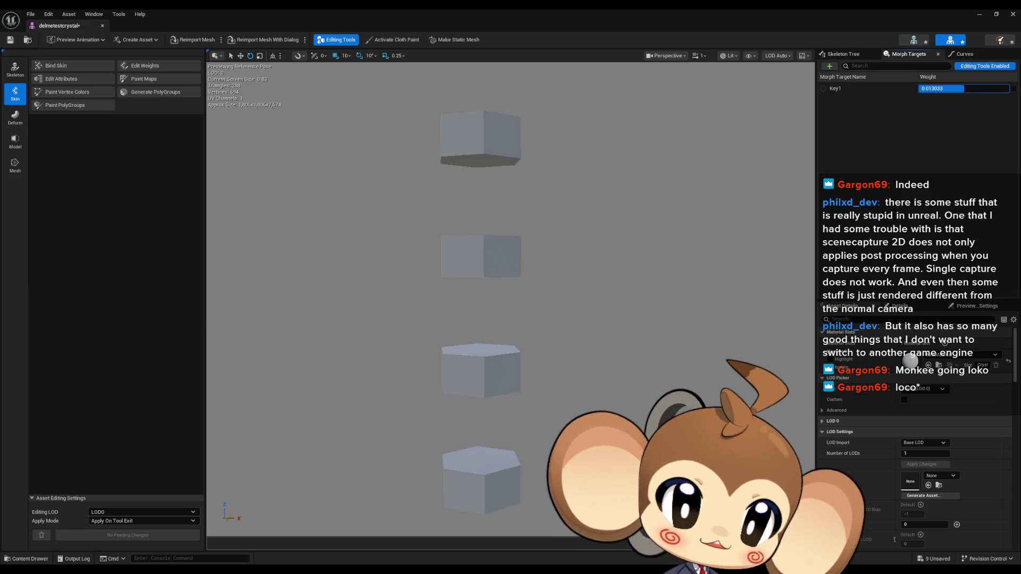
pyautogui.moveTo(965, 88)
pyautogui.mouseDown()
pyautogui.moveTo(1008, 89)
pyautogui.moveTo(983, 89)
pyautogui.moveTo(1000, 89)
pyautogui.mouseUp()
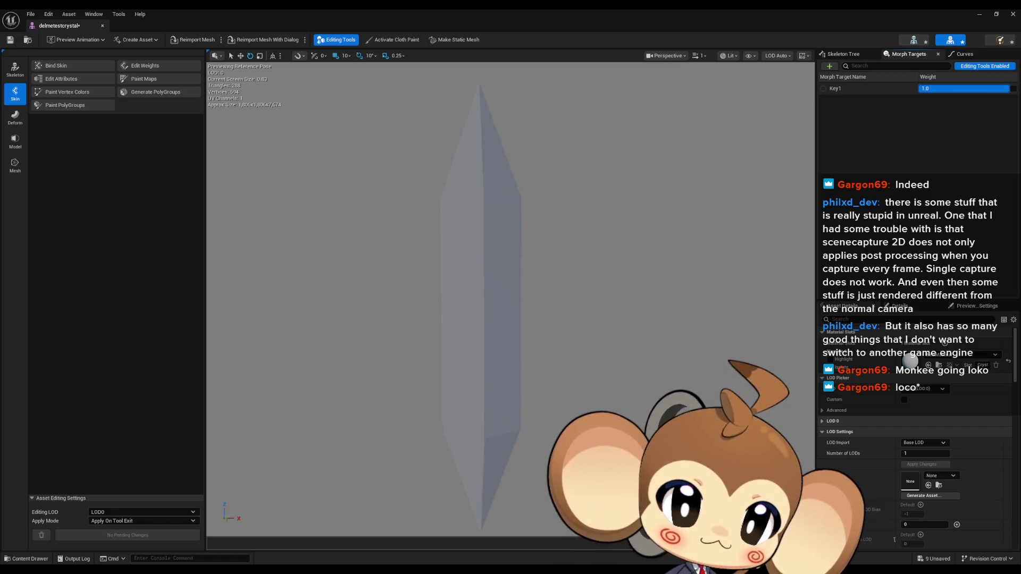
pyautogui.moveTo(1009, 88)
pyautogui.mouseDown()
pyautogui.moveTo(969, 89)
pyautogui.moveTo(1003, 89)
pyautogui.mouseUp()
pyautogui.moveTo(963, 88)
pyautogui.mouseDown()
pyautogui.moveTo(1000, 88)
pyautogui.moveTo(767, 150)
pyautogui.mouseUp()
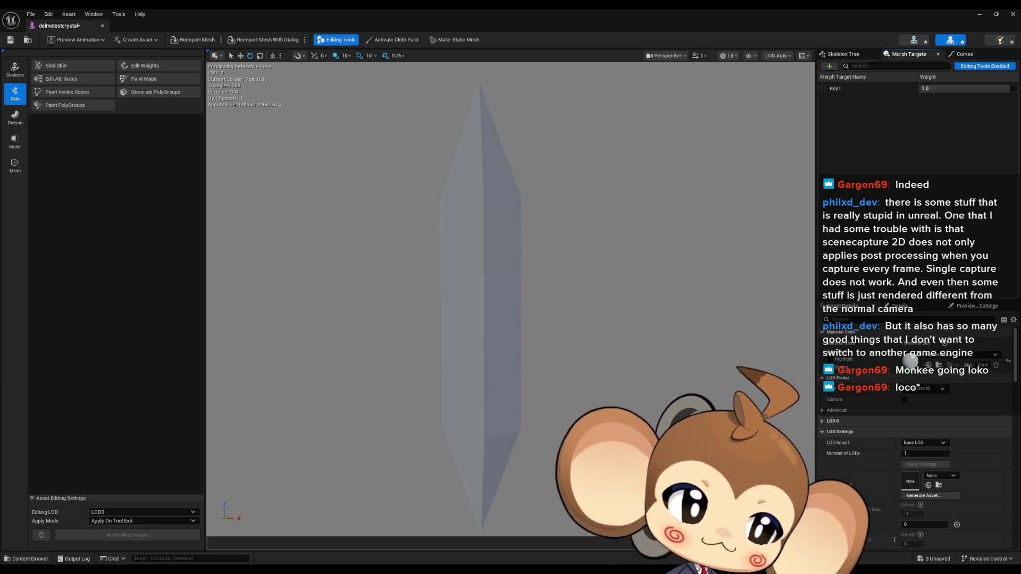
# Step: Orbit the preview to view the merged crystal at an angle, then close the mesh editor
pyautogui.moveTo(542, 251)
pyautogui.mouseDown()
pyautogui.moveTo(478, 245)
pyautogui.moveTo(541, 211)
pyautogui.mouseUp()
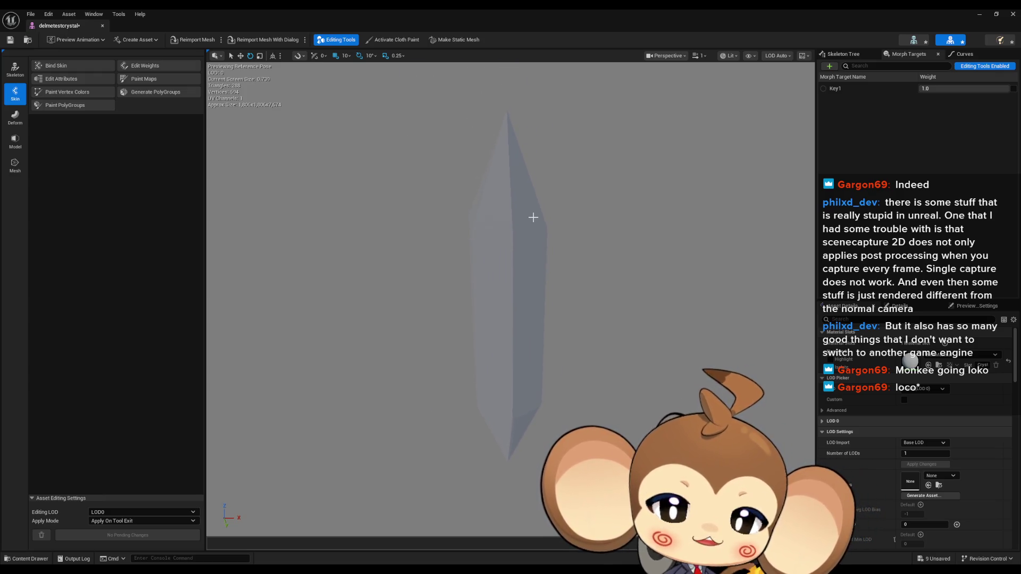
pyautogui.click(1014, 14)
pyautogui.scroll(-10, 663, 266)
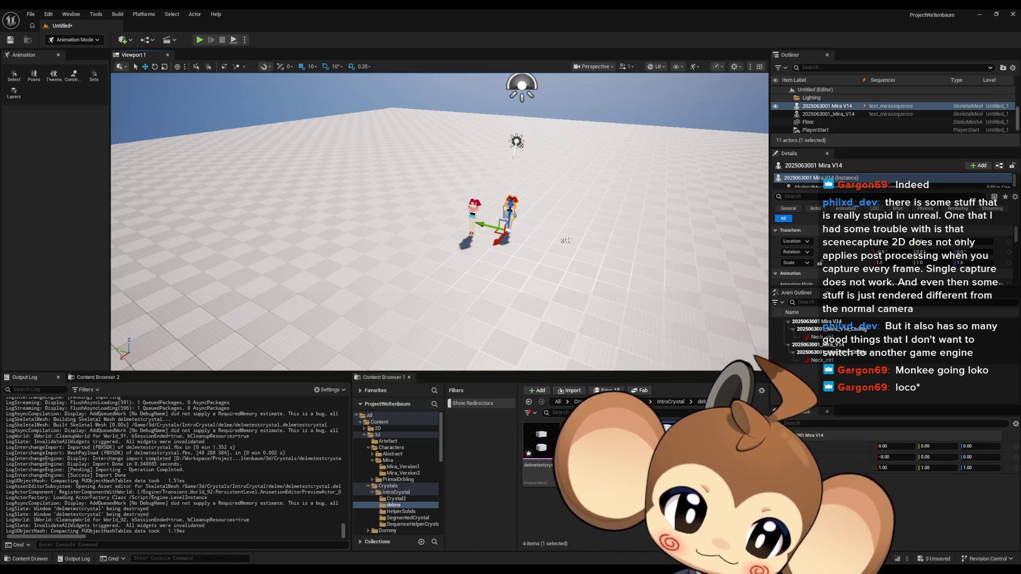
# Step: Bring the Sequencer window forward and close it
pyautogui.moveTo(418, 568)
pyautogui.click(460, 556)
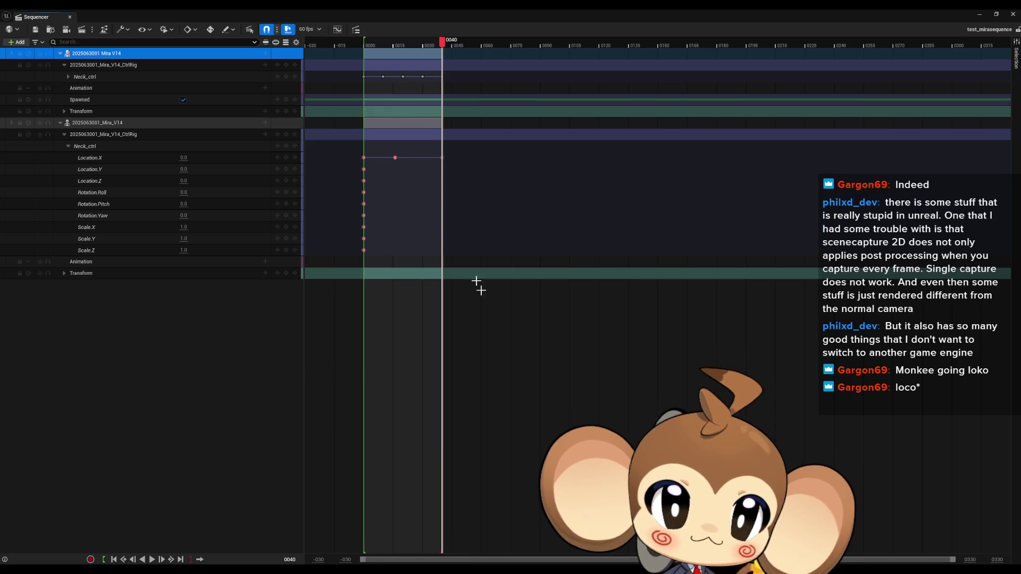
pyautogui.click(1013, 17)
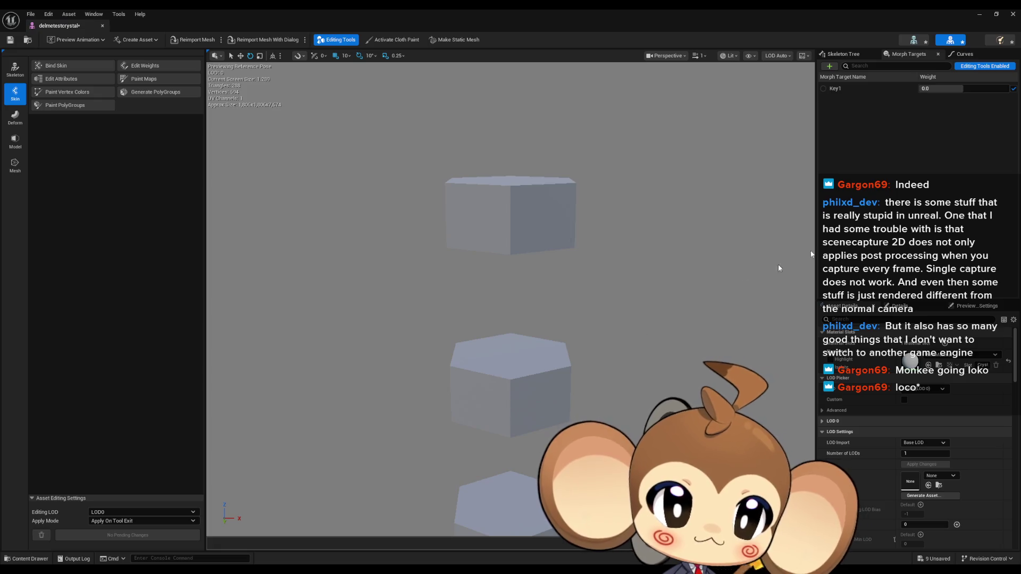
# Step: Set the Key1 morph weight to 0.5 and reframe the preview on the half-merged segments
pyautogui.click(945, 86)
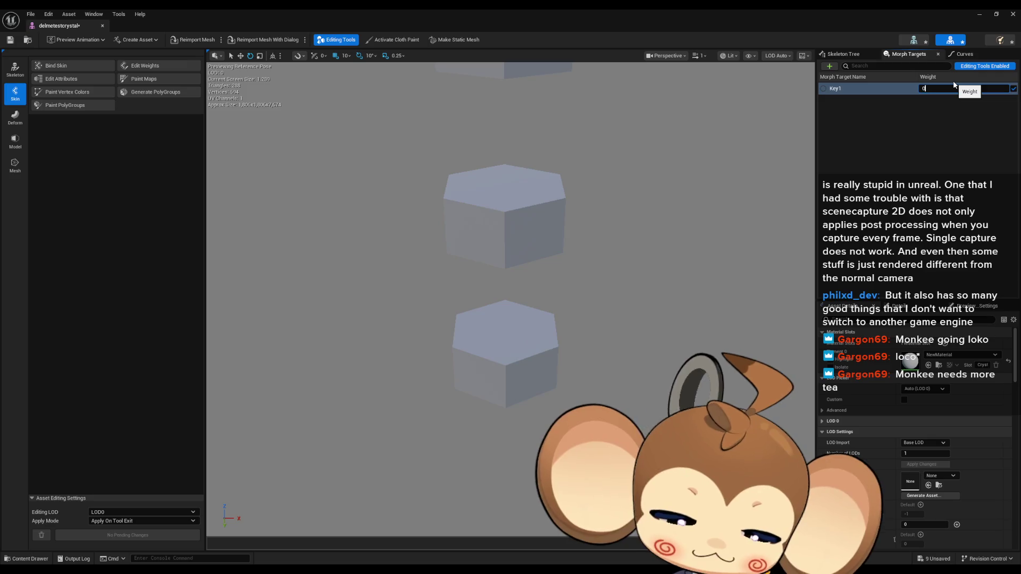
pyautogui.write('0.5')
pyautogui.press('Return')
pyautogui.moveTo(707, 130); pyautogui.dragTo(697, 202)
pyautogui.moveTo(569, 274); pyautogui.dragTo(554, 277)
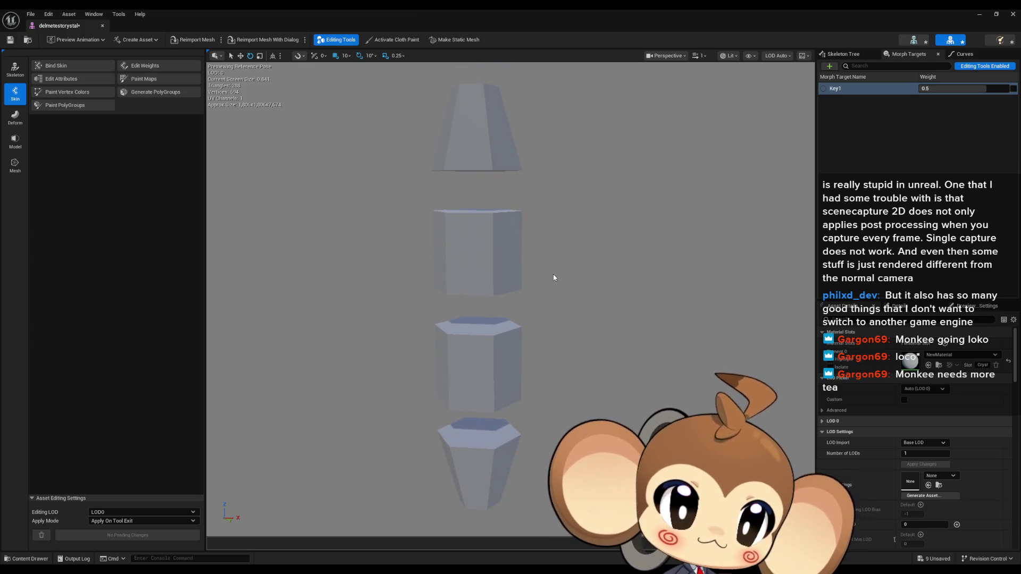